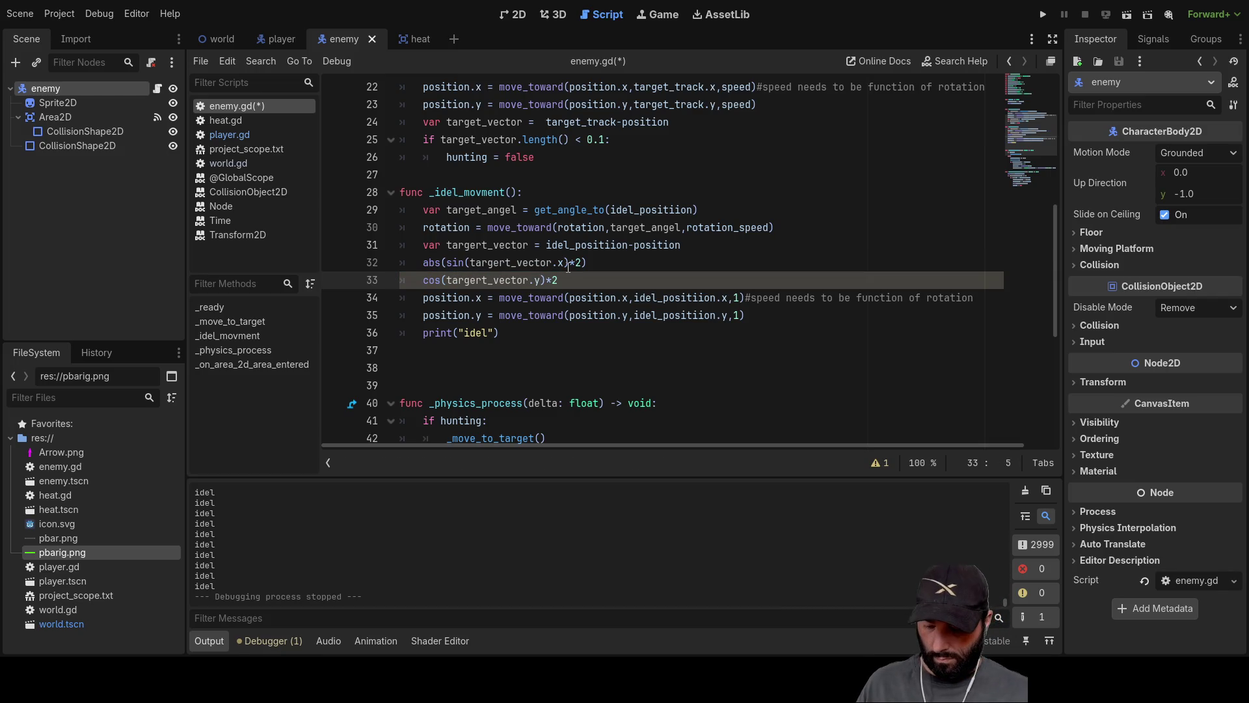
Wrap the cos line in abs() and store the sin expression in x_speed.
text(s()
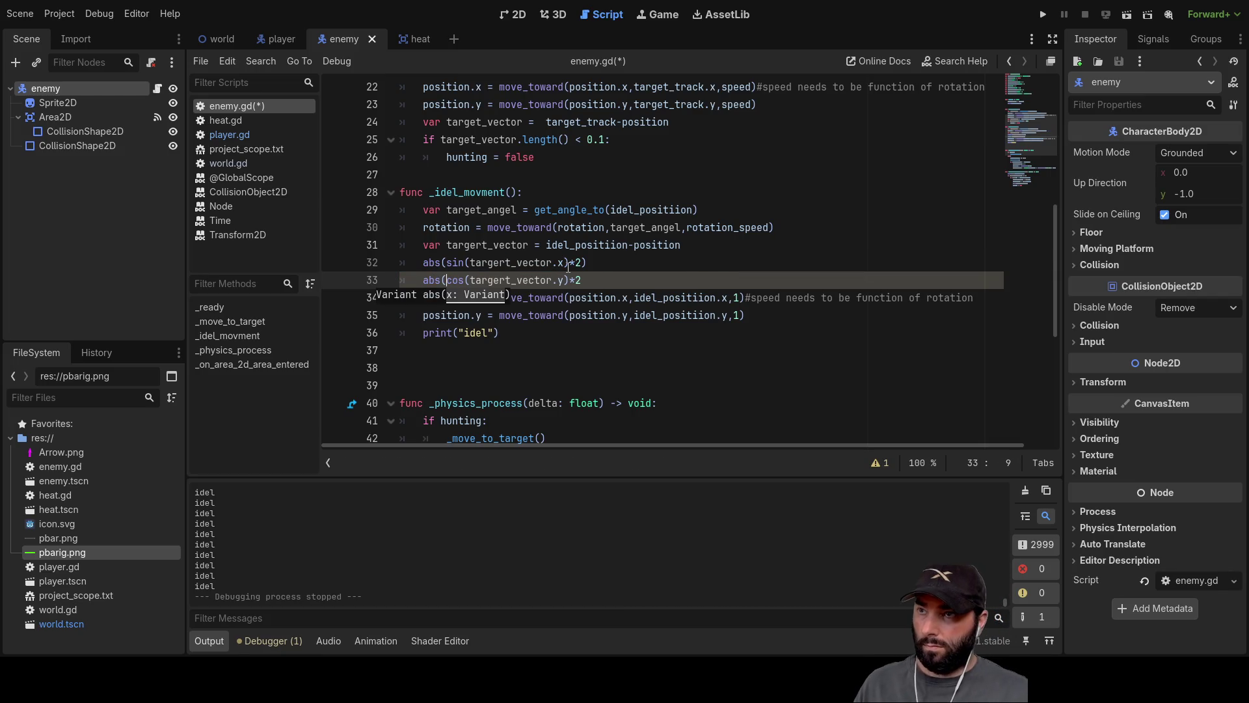
key(End)
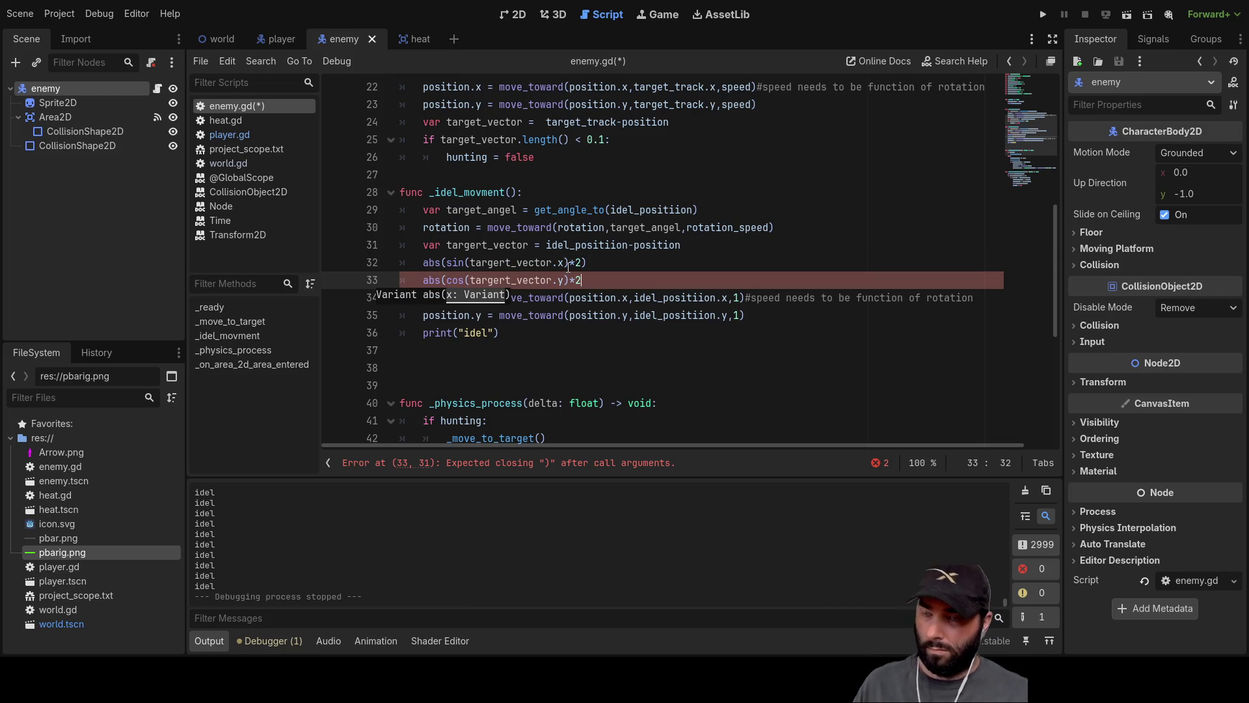
text())
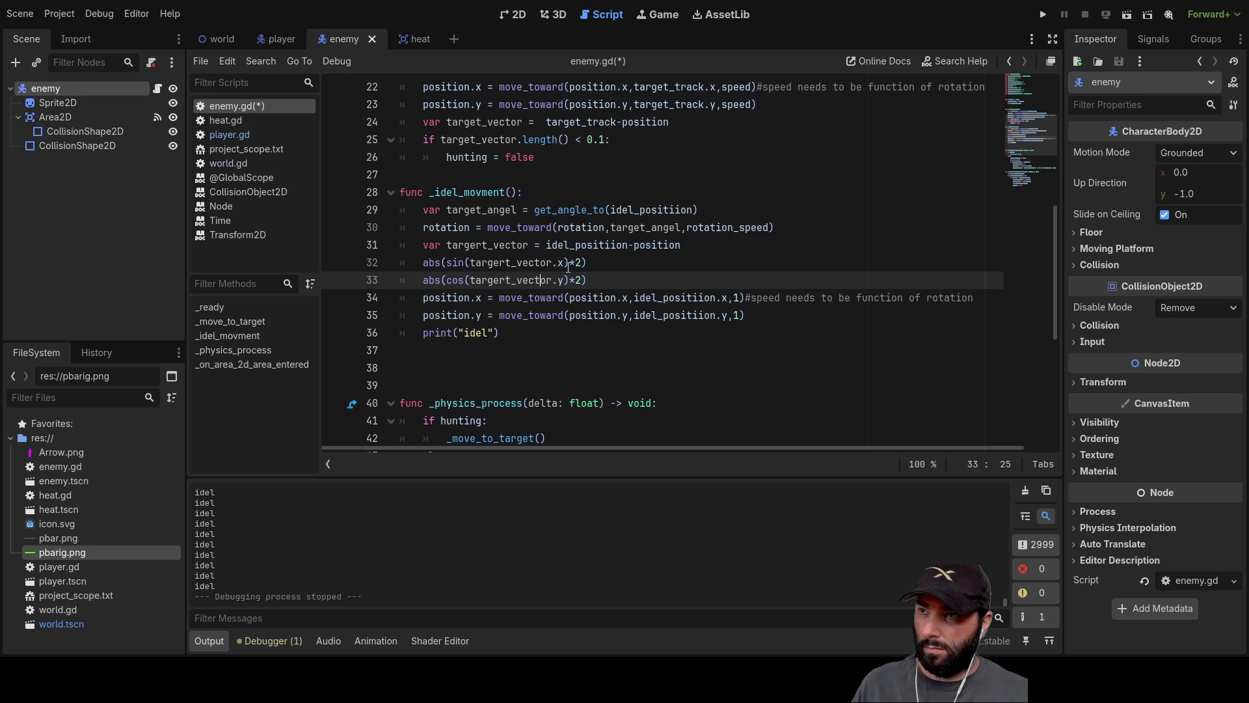
key(Up)
key(End)
key(Left)
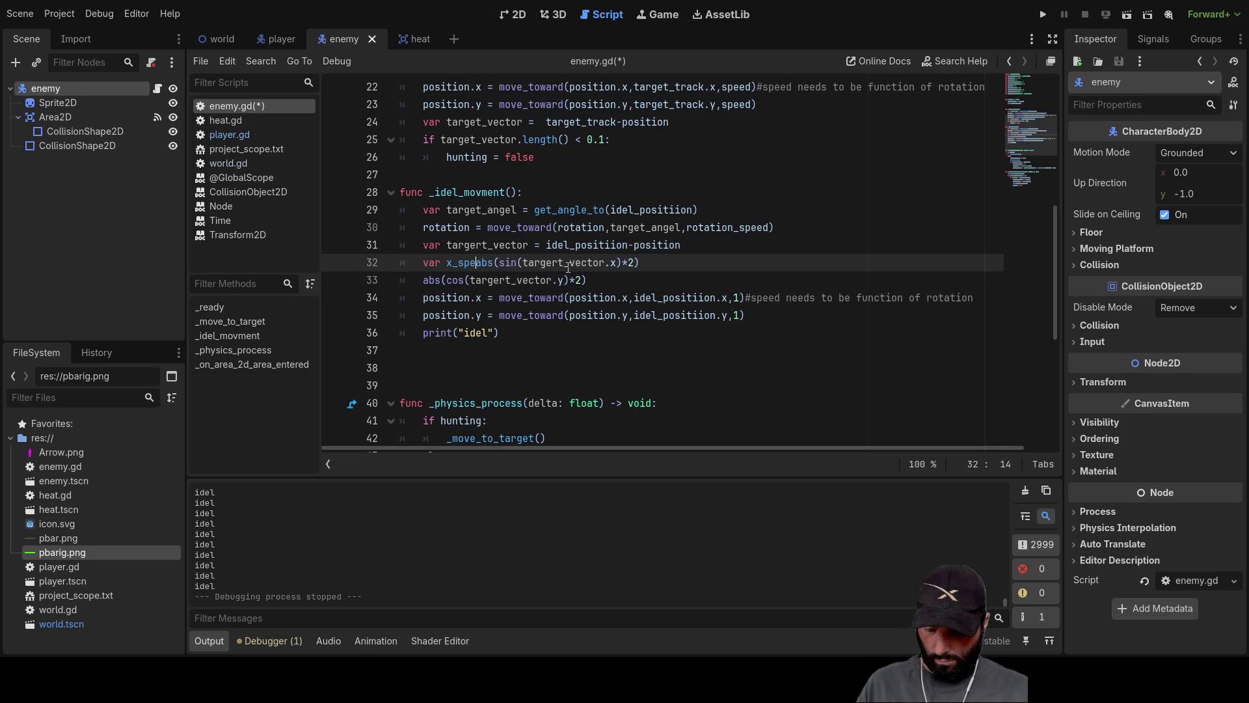
key(ctrl+space)
key(Left)
key(Left)
key(Left)
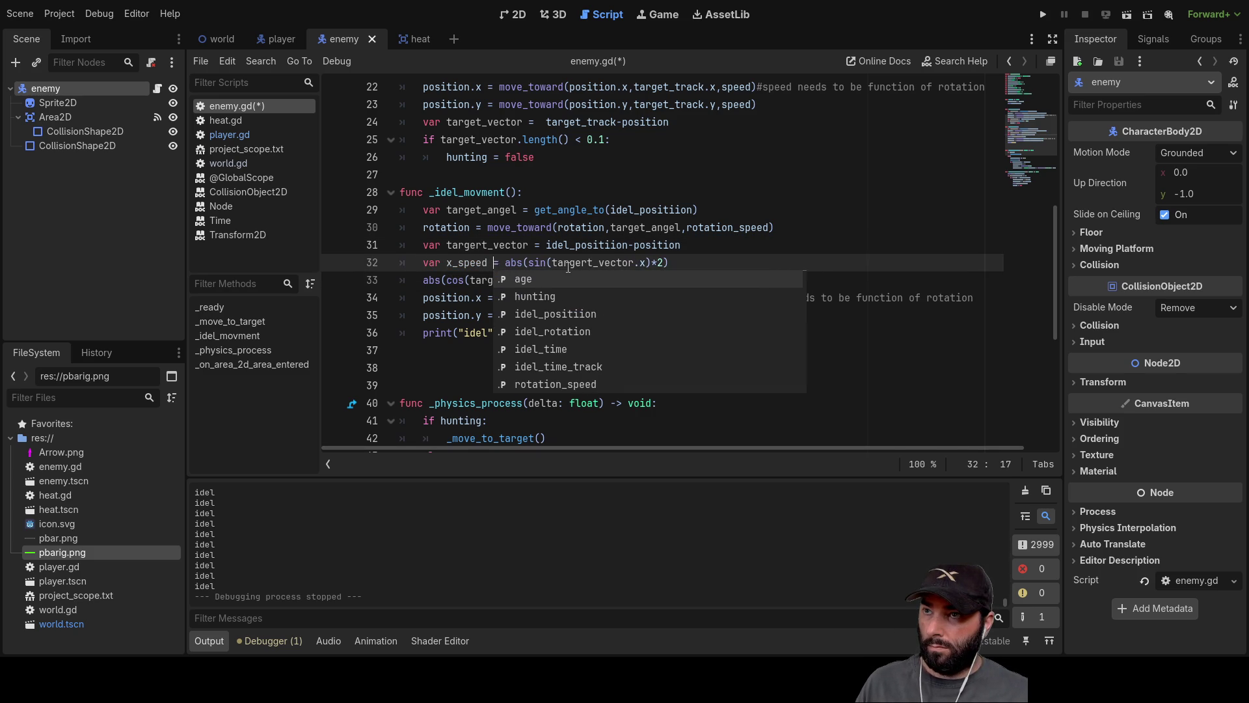
key(Escape)
key(shift+Left)
key(shift+Left)
key(shift+Left)
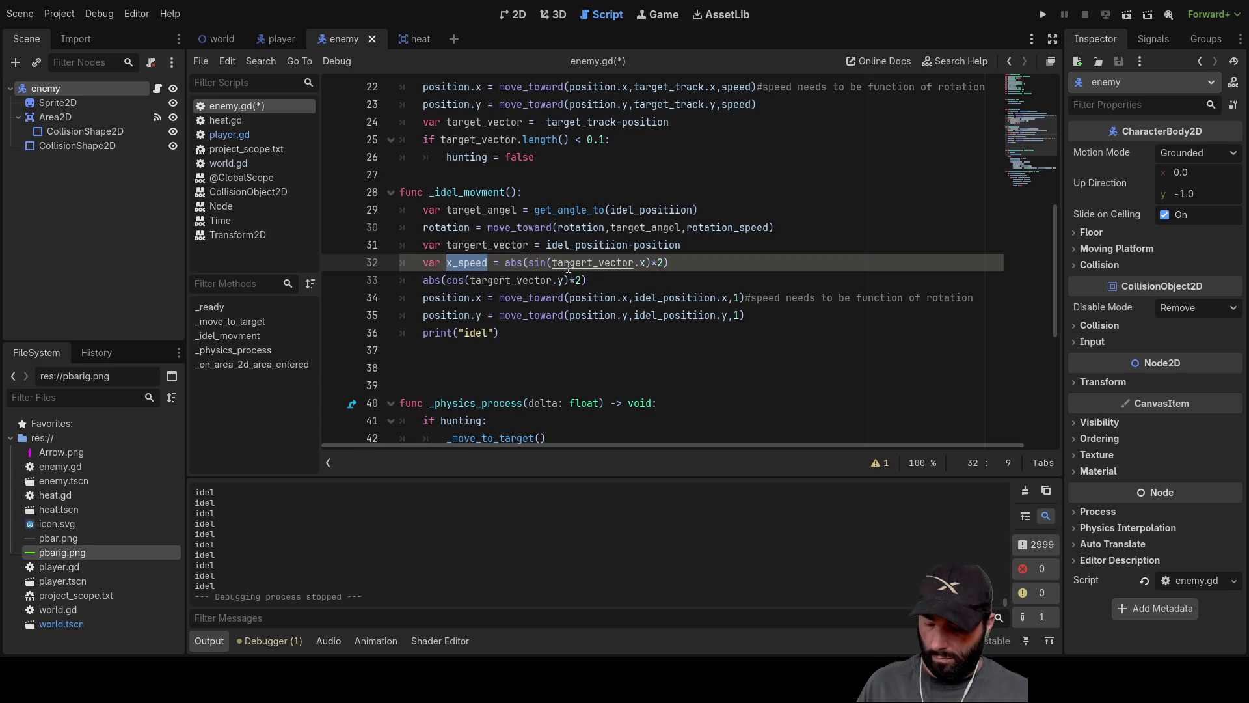
Store the cos expression in y_speed, use both as move_toward steps on lines 34–35, and run.
click(740, 297)
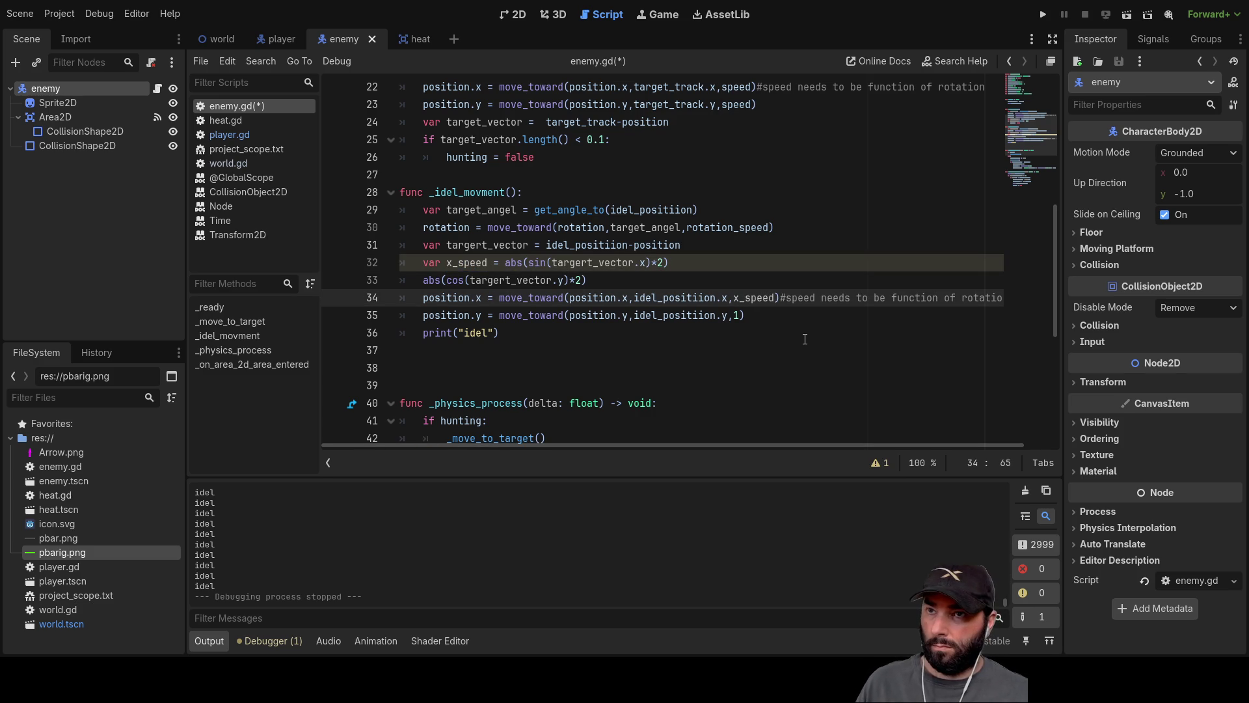
key(Up)
key(Home)
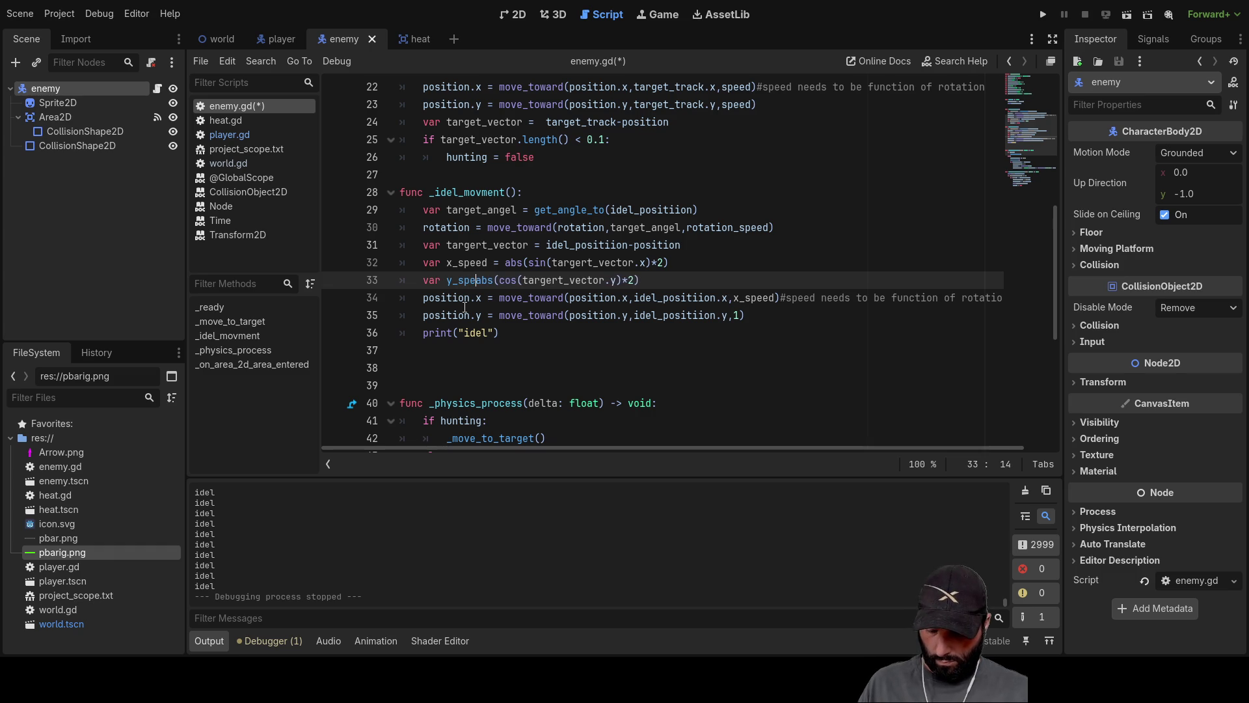
key(ctrl+space)
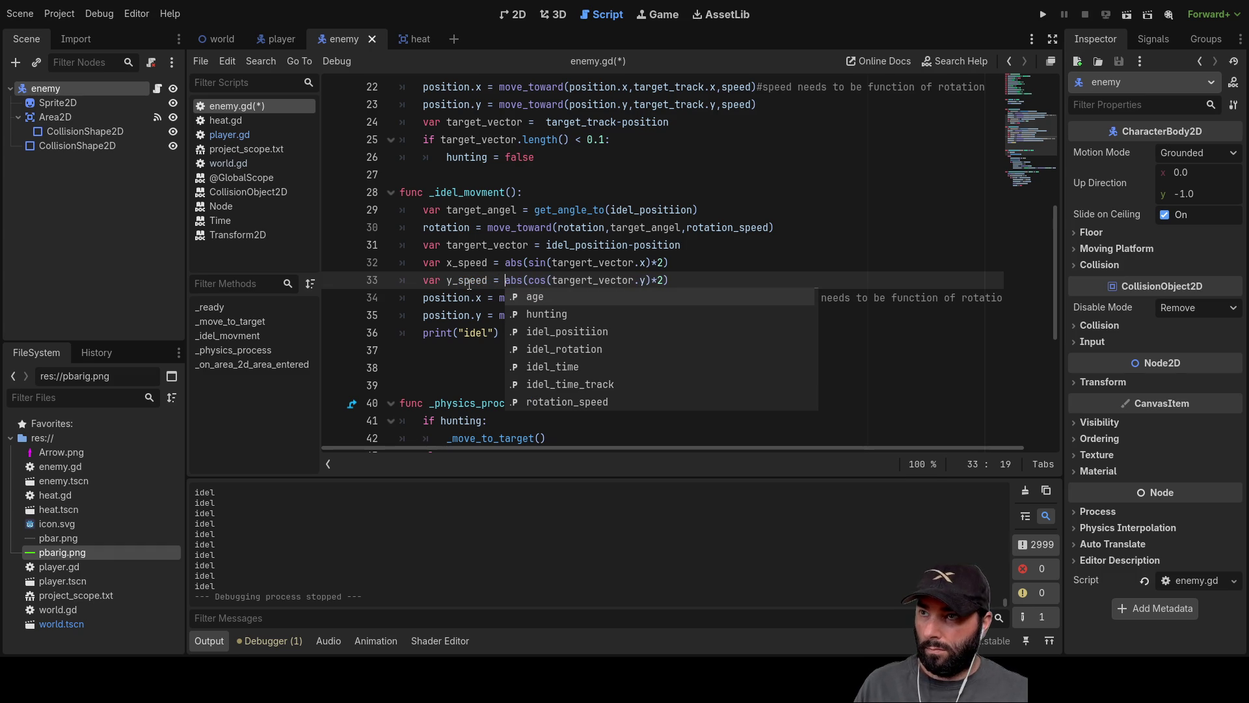
double_click(468, 281)
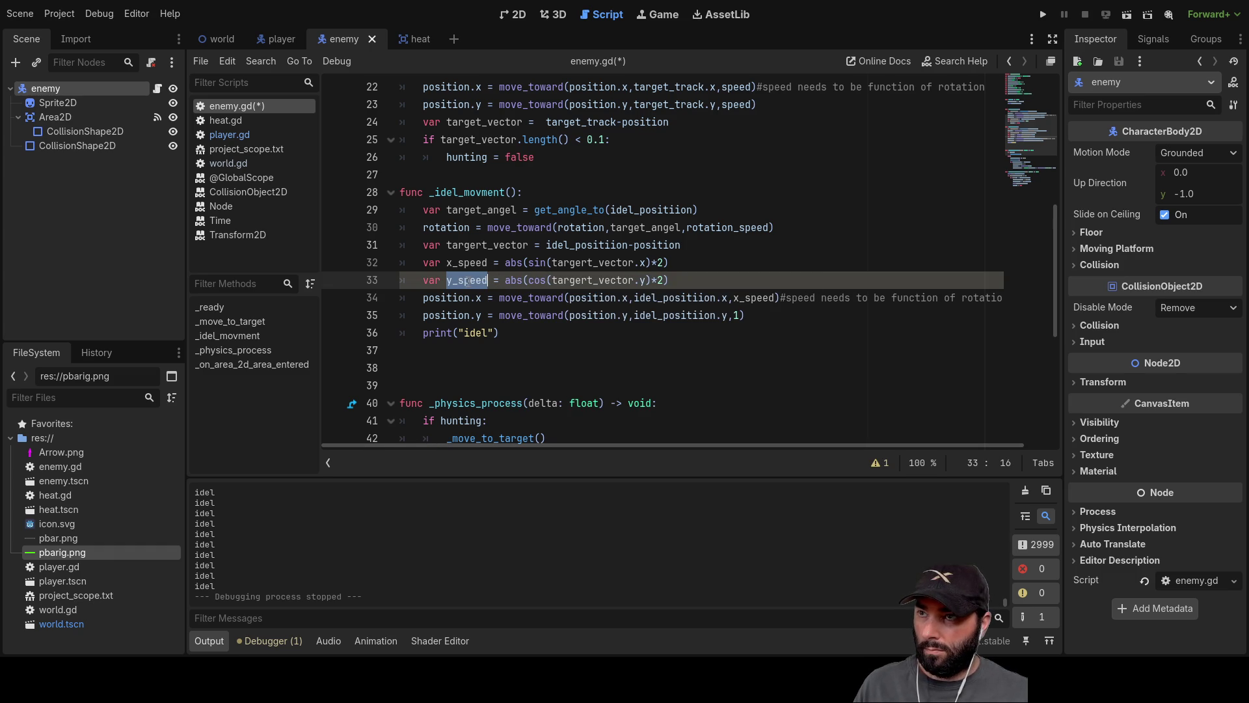
click(736, 316)
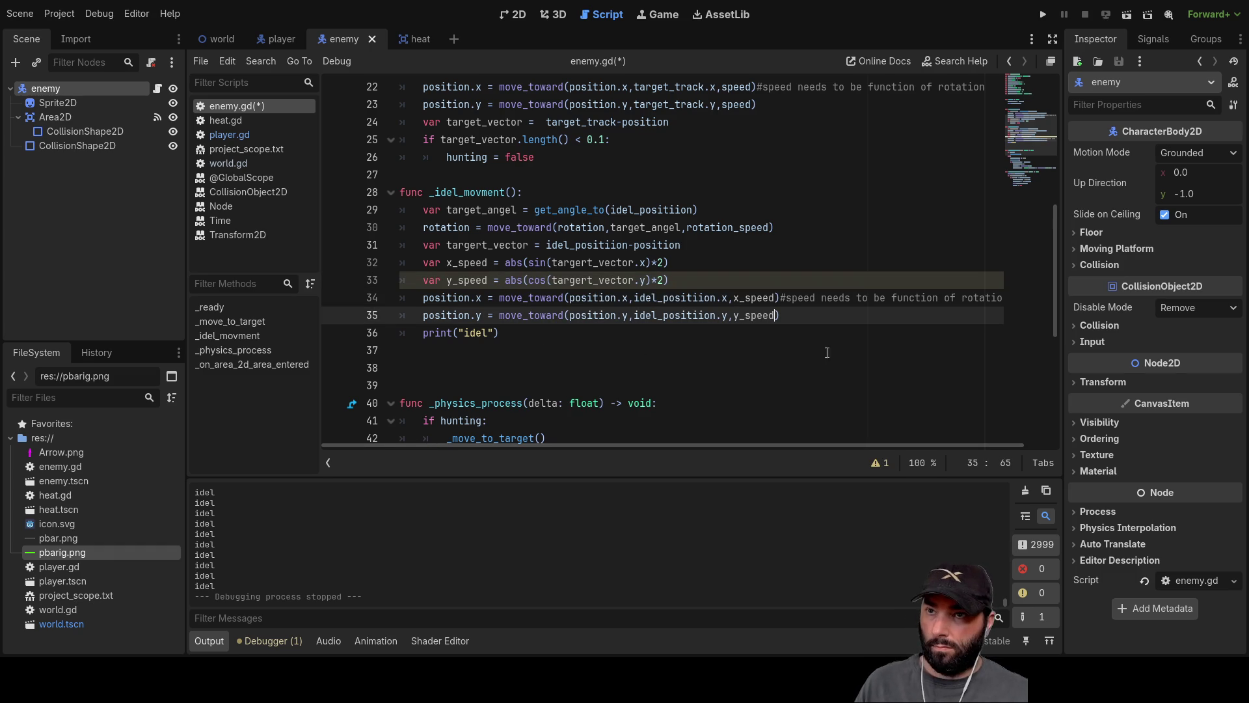
click(1043, 13)
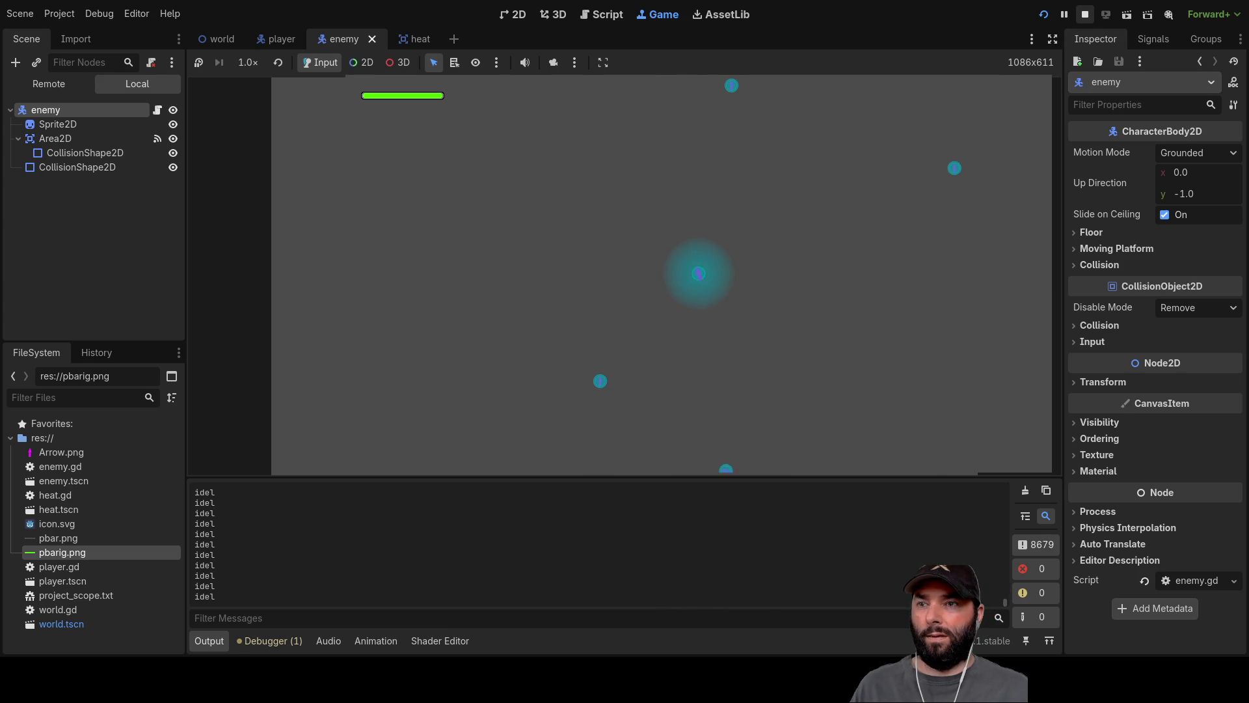
click(1087, 15)
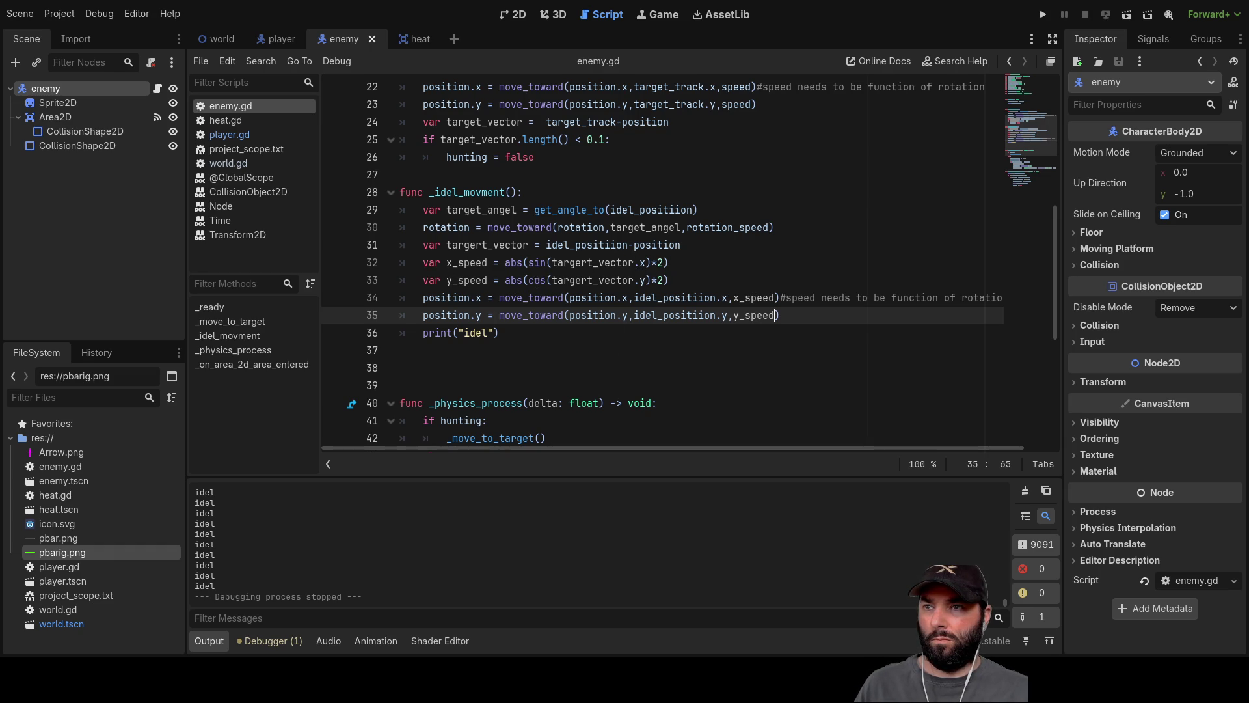
Change the cos argument on line 33 from targert_vector.y to targert_vector.x.
click(648, 280)
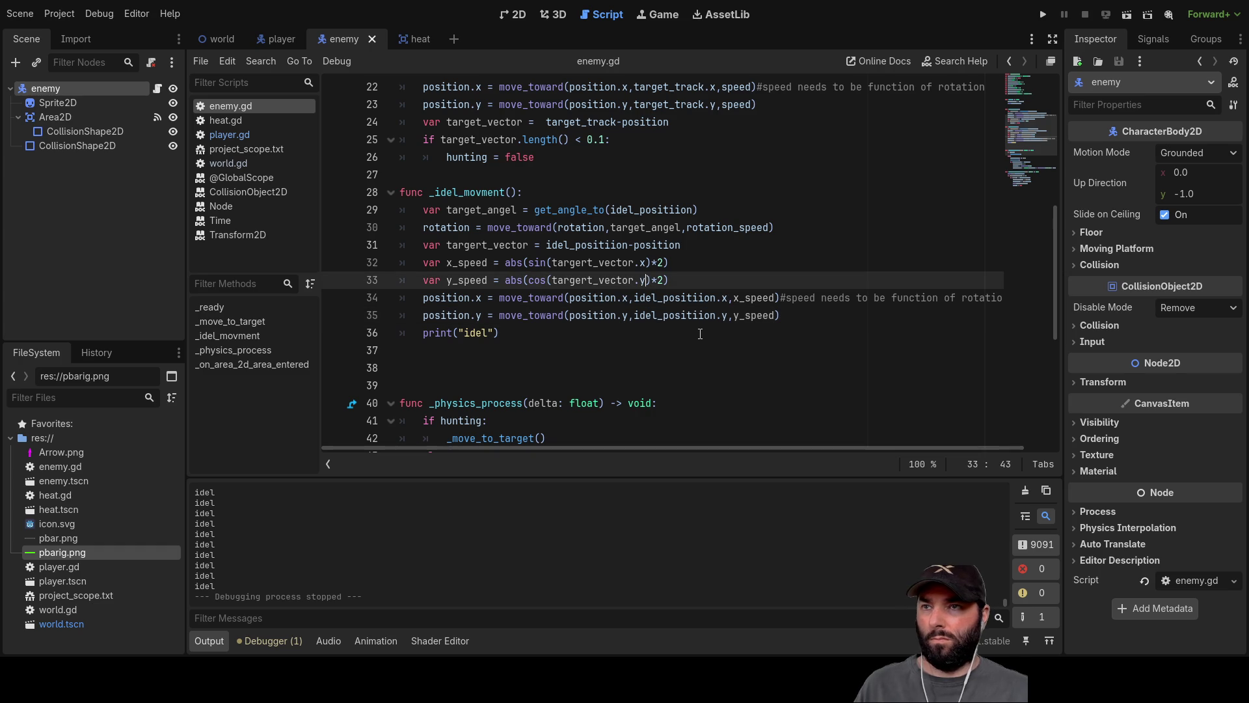
key(BackSpace)
text(x)
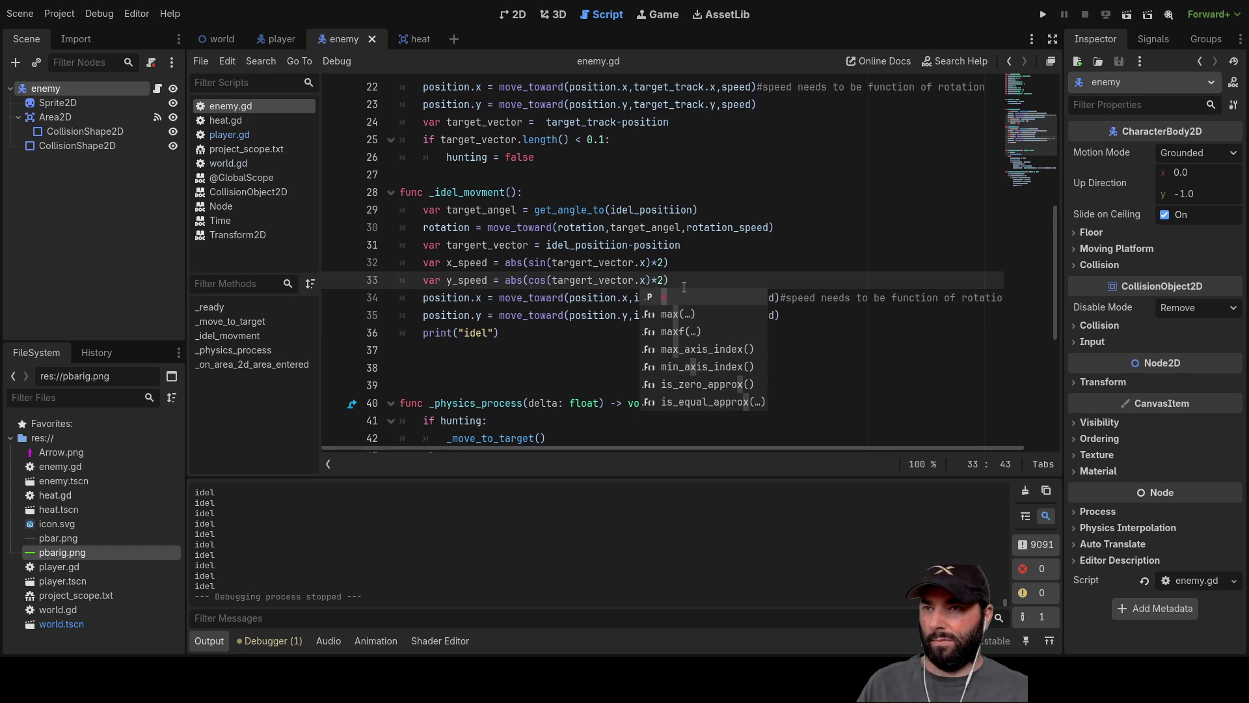
click(701, 261)
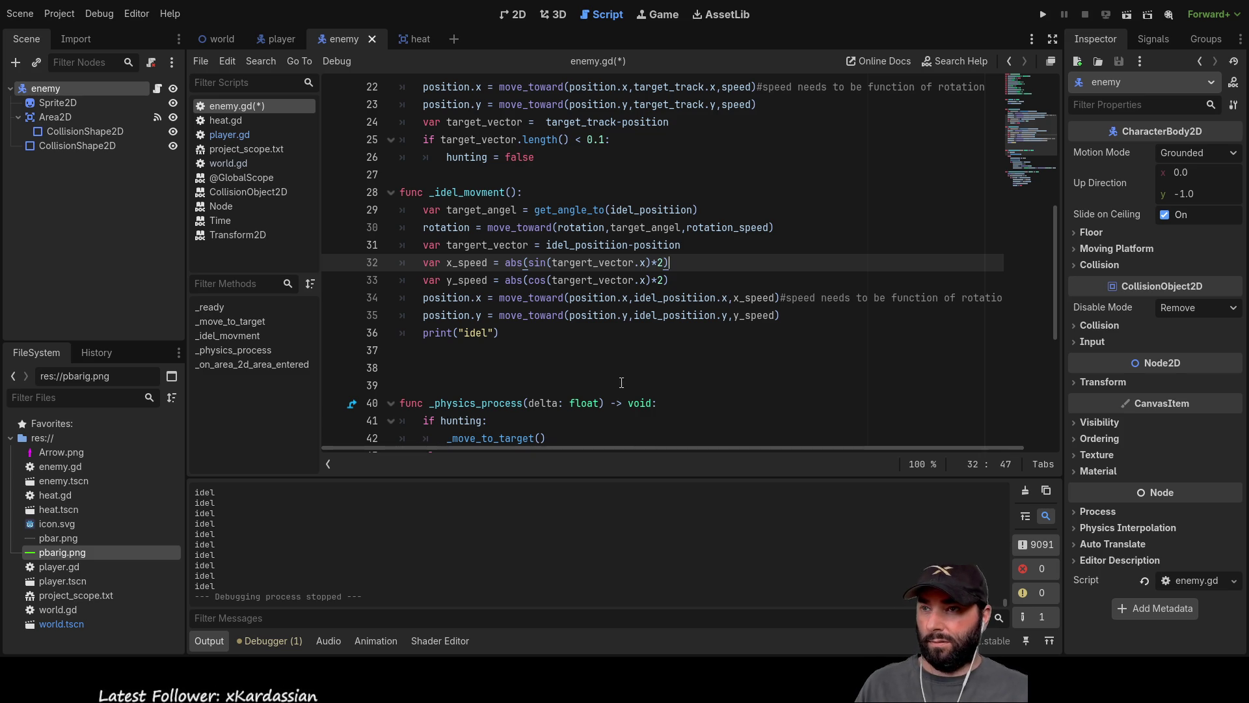
click(648, 262)
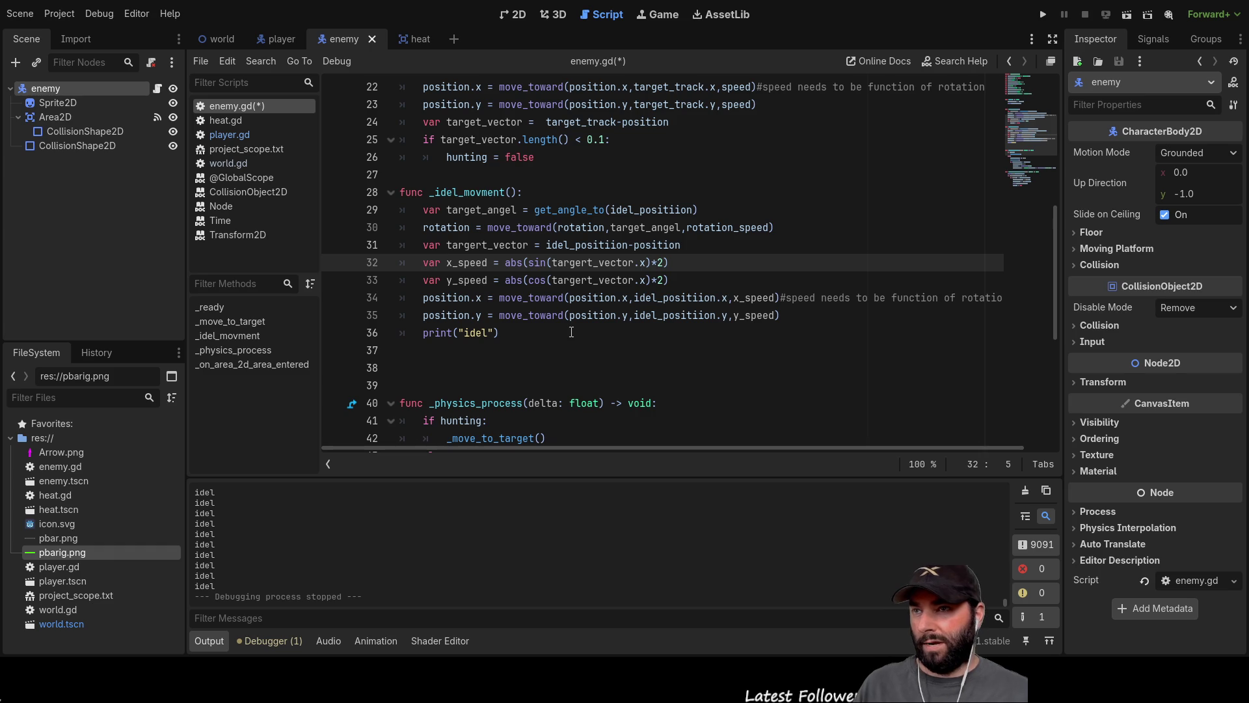
Add blank lines above the x_speed and y_speed declarations.
key(ctrl+shift+Return)
key(ctrl+shift+Return)
key(ctrl+shift+Return)
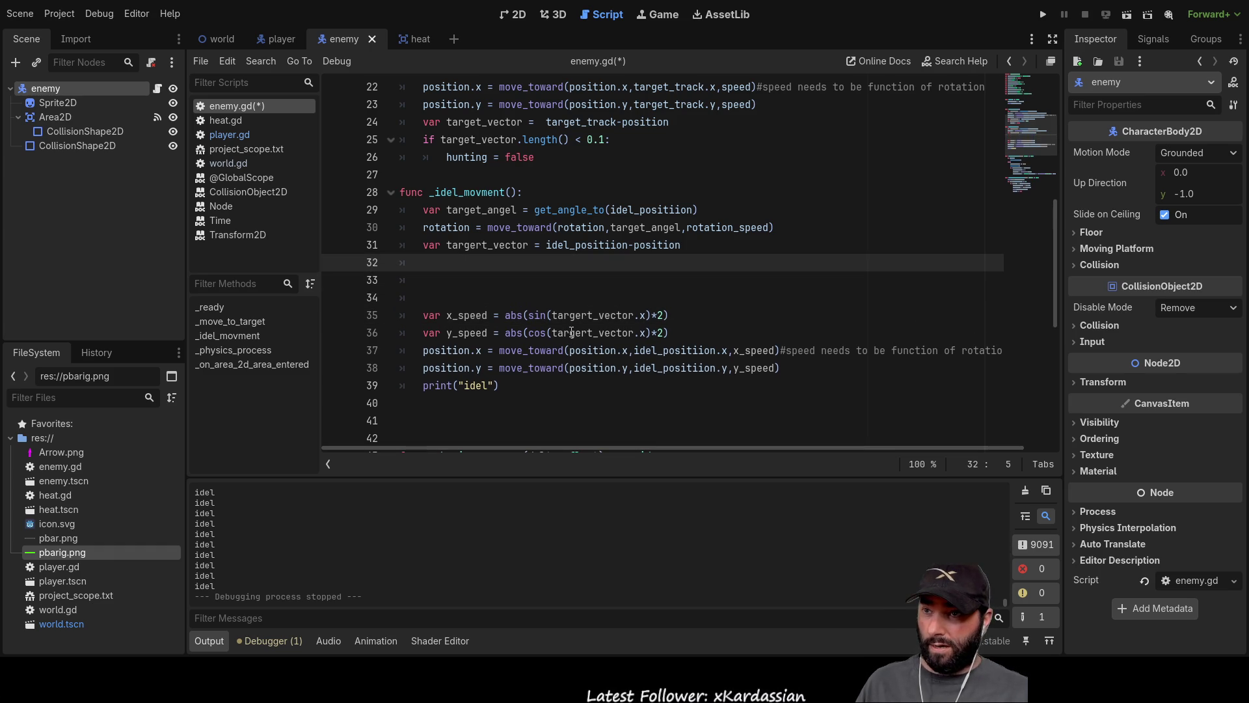
key(Up)
key(ctrl+Right)
key(ctrl+Right)
key(Right)
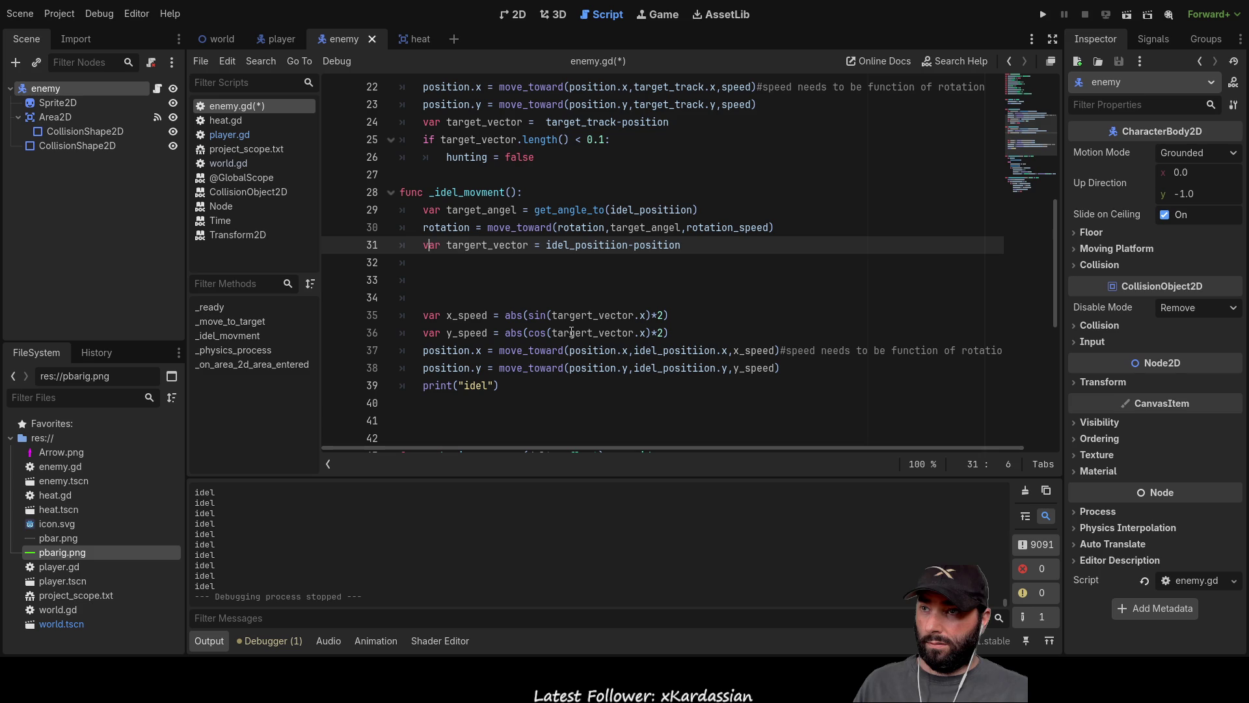
key(ctrl+Left)
key(Right)
key(Right)
key(Right)
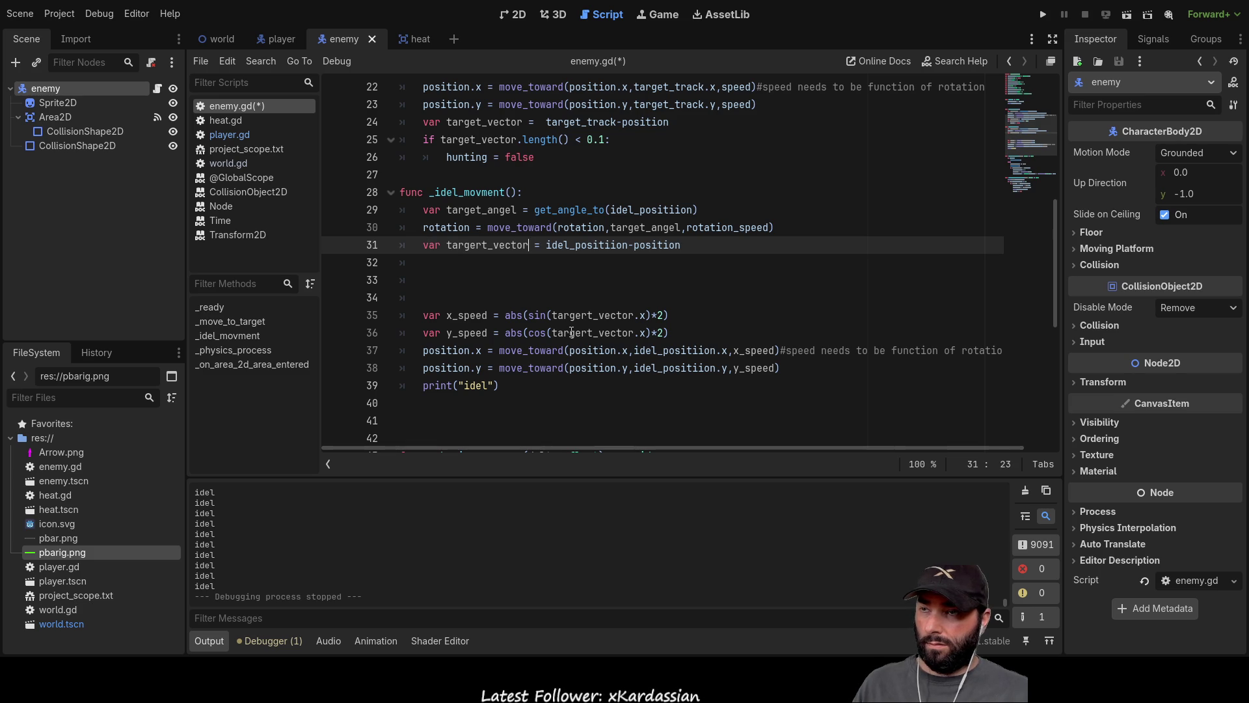
key(Down)
key(Down)
key(Up)
key(Up)
key(Left)
Make x_speed use sin(targert_vector.length()) and drop its *2 multiplier.
key(Down)
key(Down)
key(Down)
key(ctrl+Right)
key(ctrl+Right)
key(ctrl+Right)
key(ctrl+Right)
key(ctrl+Right)
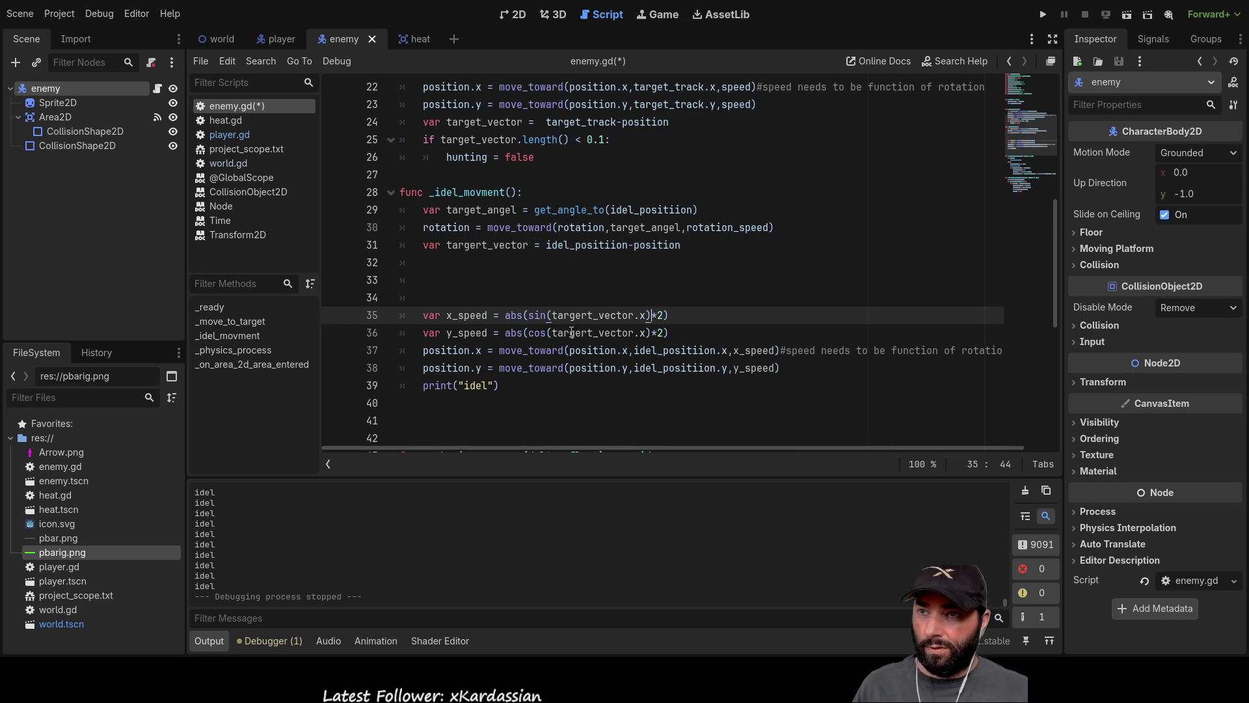
key(BackSpace)
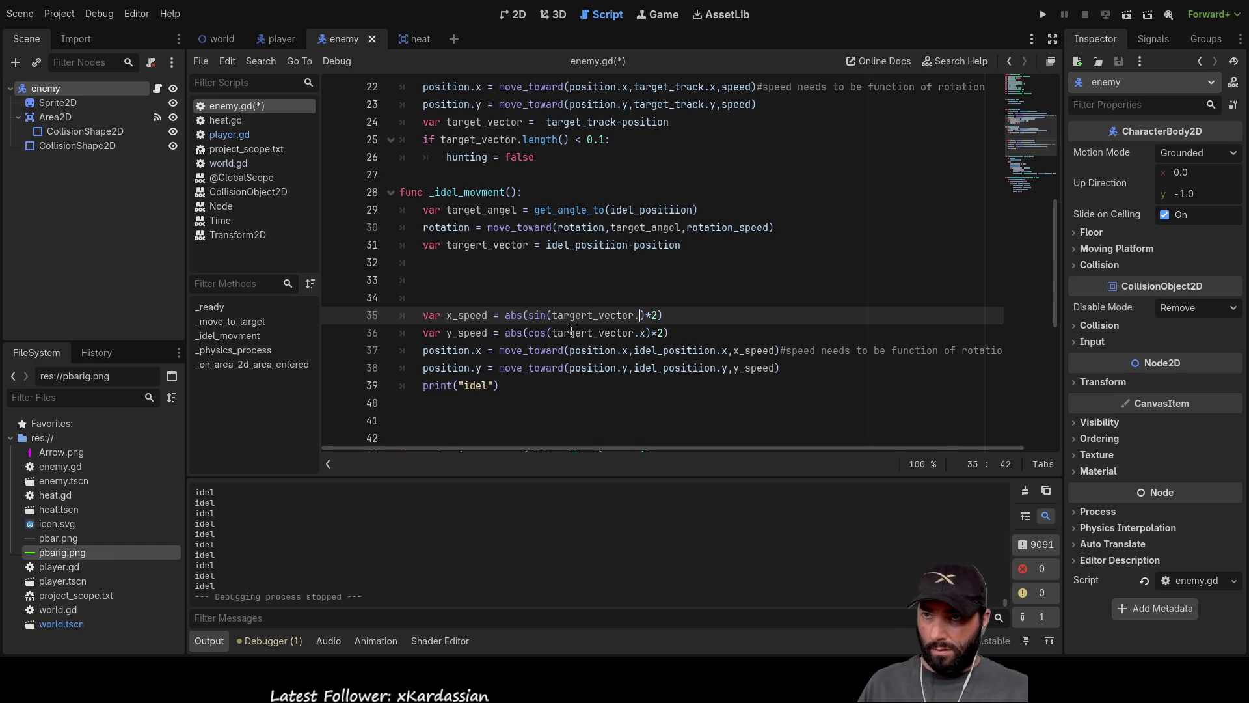
text(len)
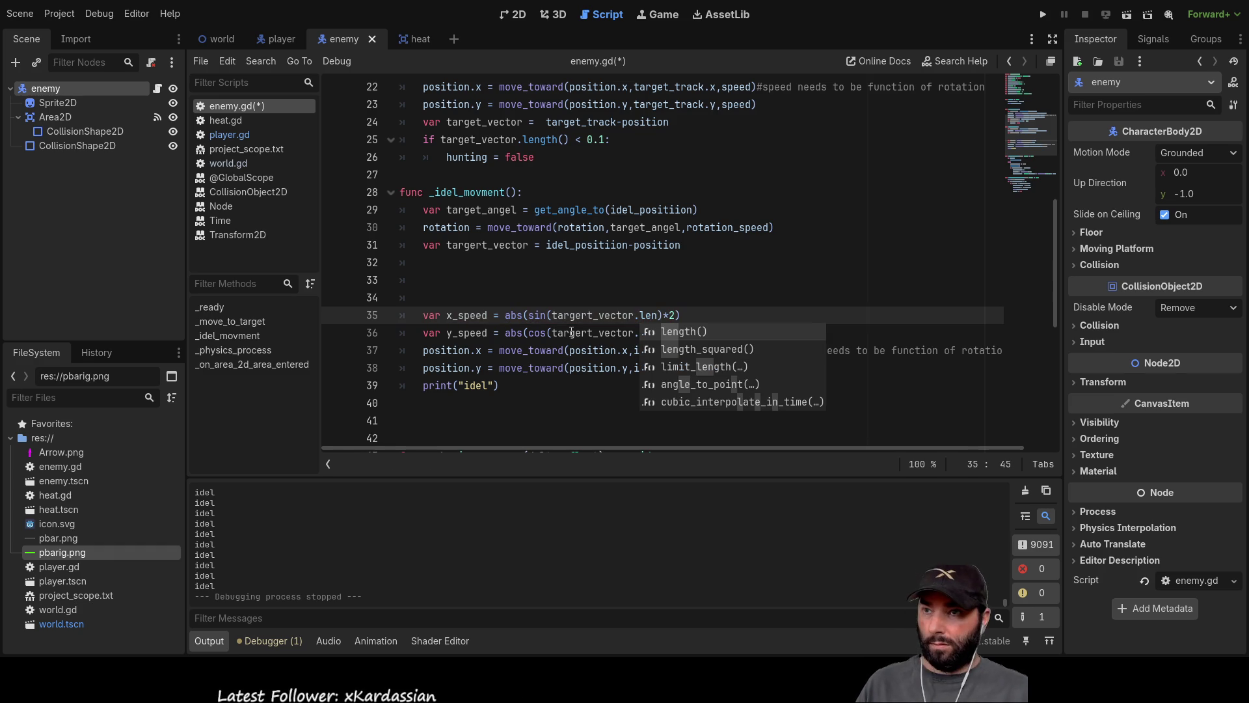
key(Return)
key(Right)
key(Right)
key(Delete)
key(BackSpace)
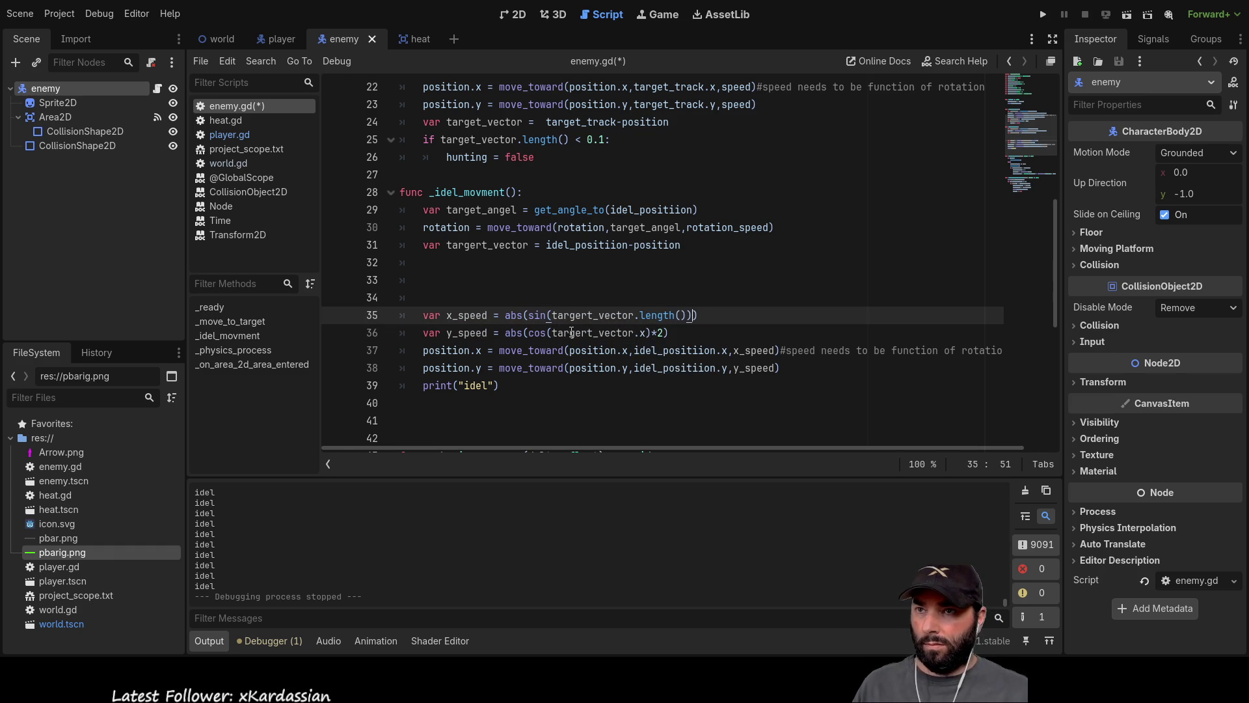
key(Left)
Make y_speed use cos(targert_vector.length()) and fix the closing abs() brackets.
key(Down)
key(Left)
key(Left)
key(Left)
key(BackSpace)
text(len)
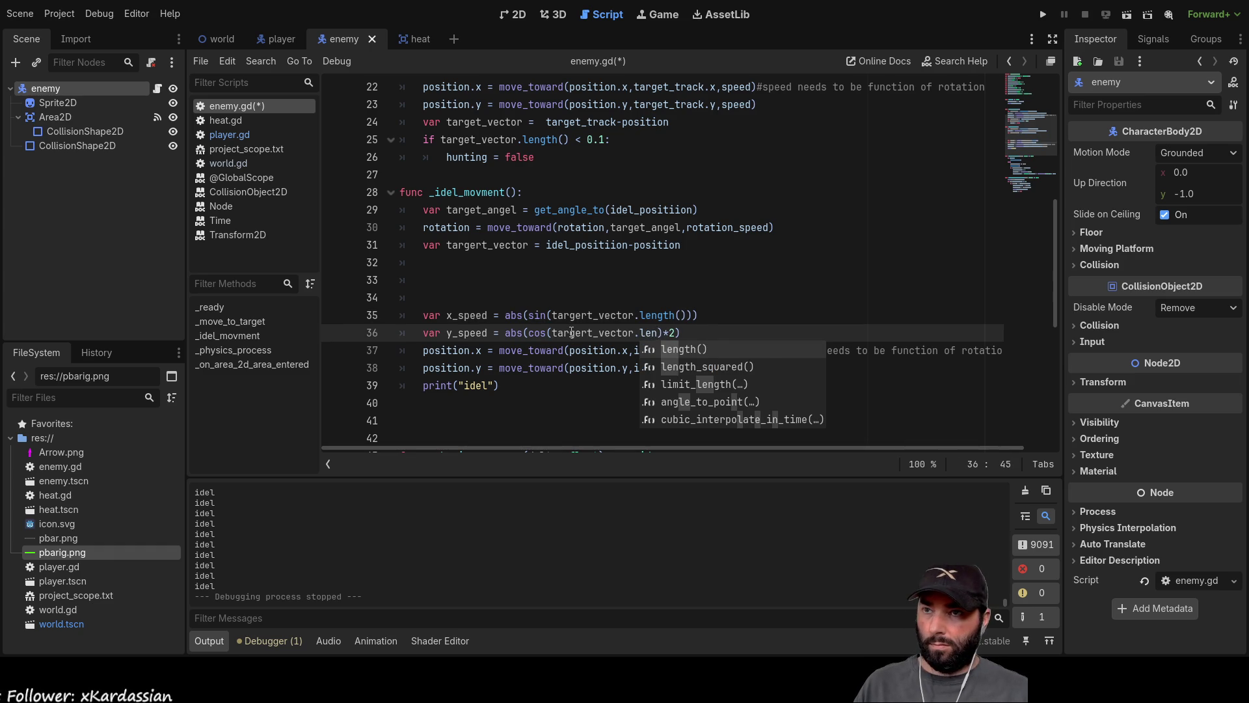
key(Return)
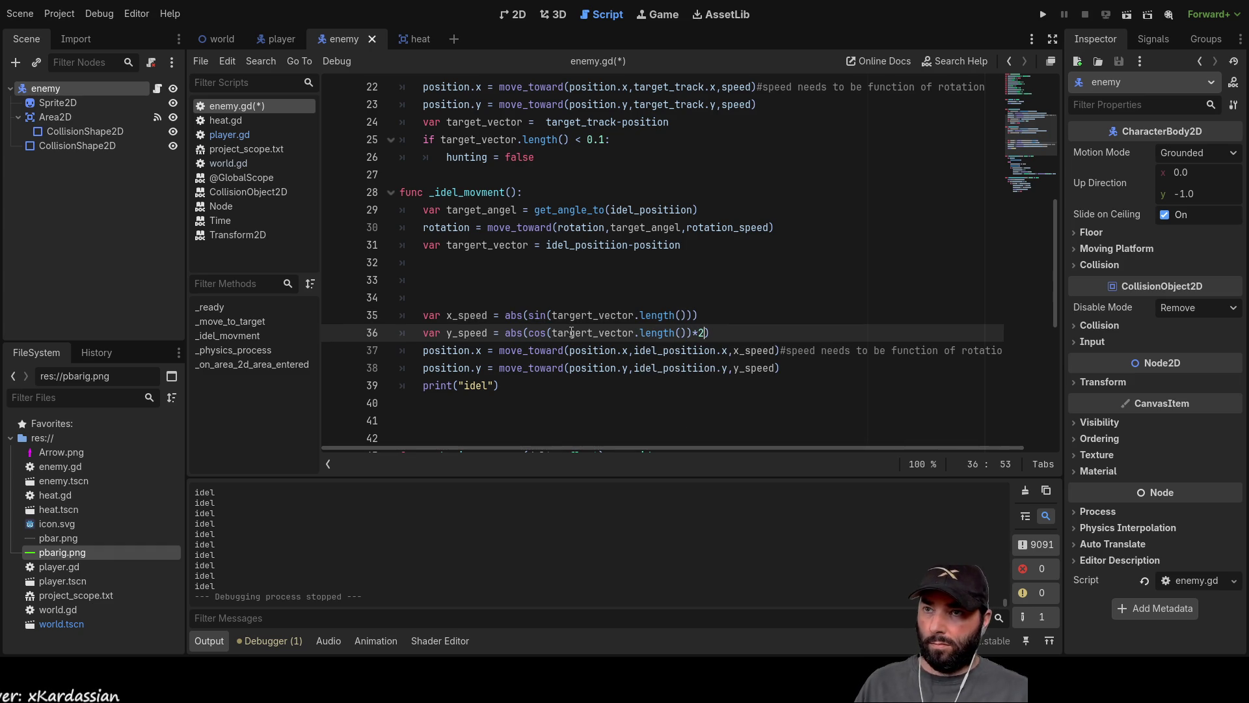
key(Up)
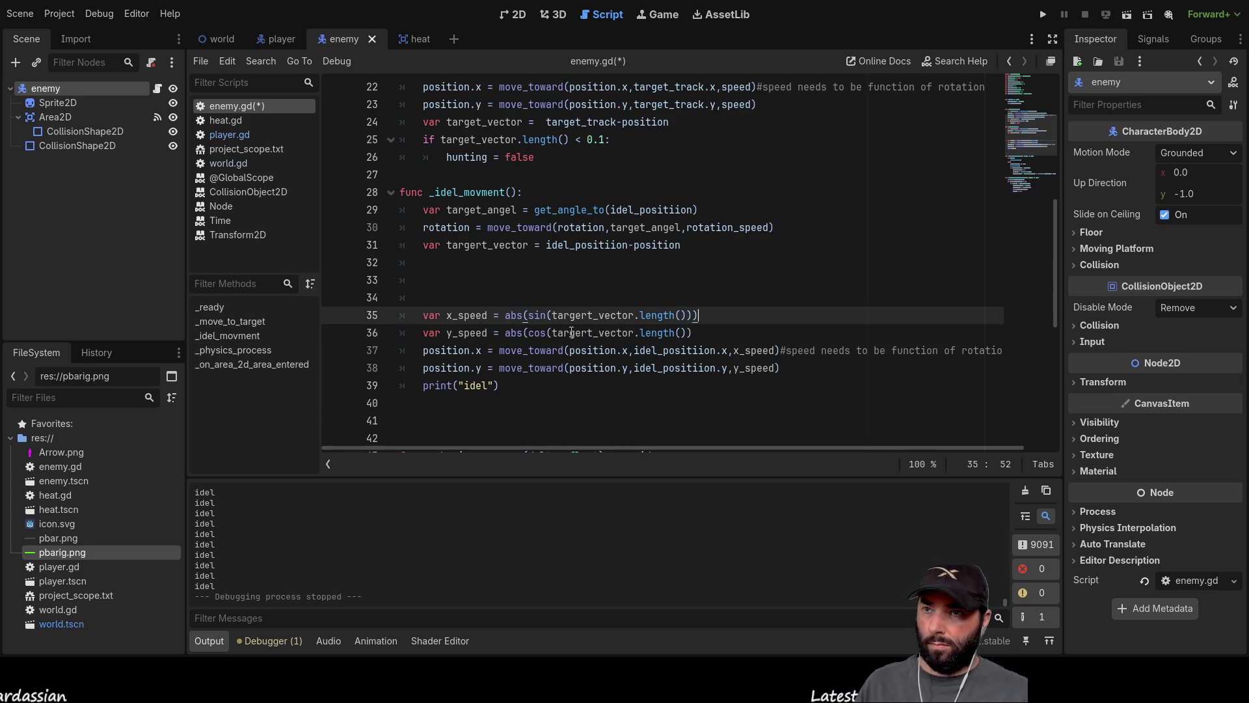
key(ctrl+Left)
key(ctrl+Left)
key(ctrl+Left)
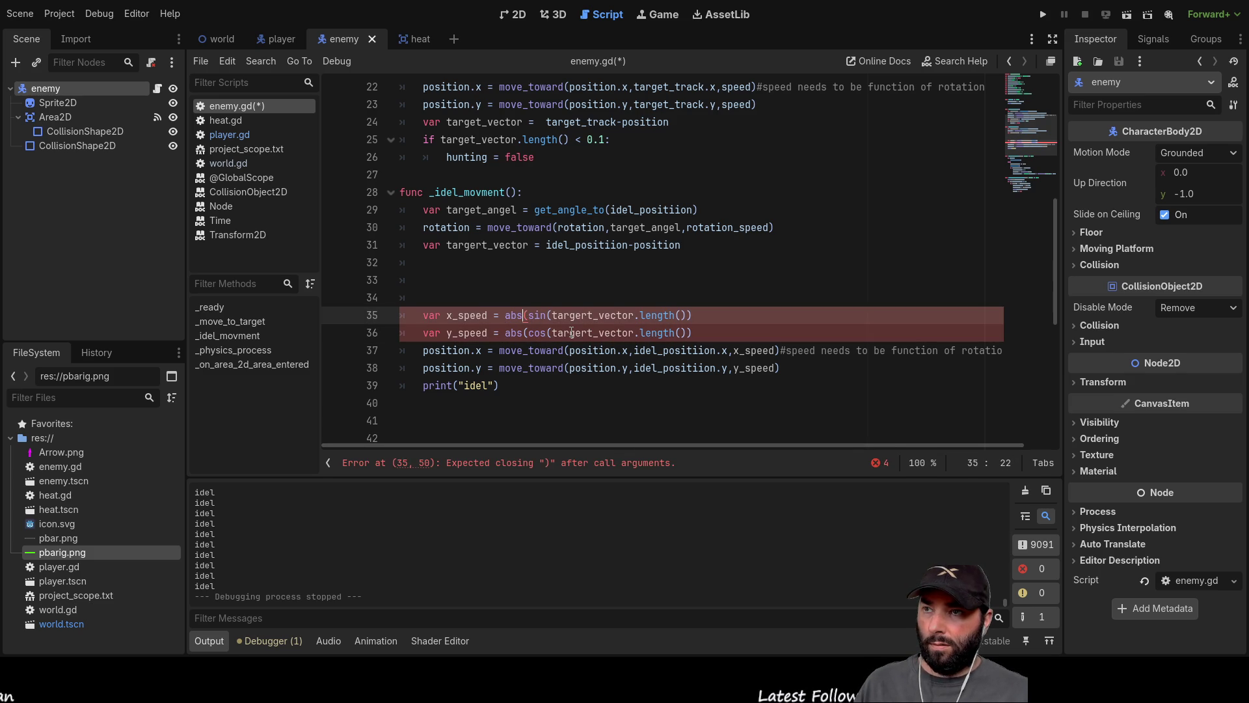
key(Down)
key(Right)
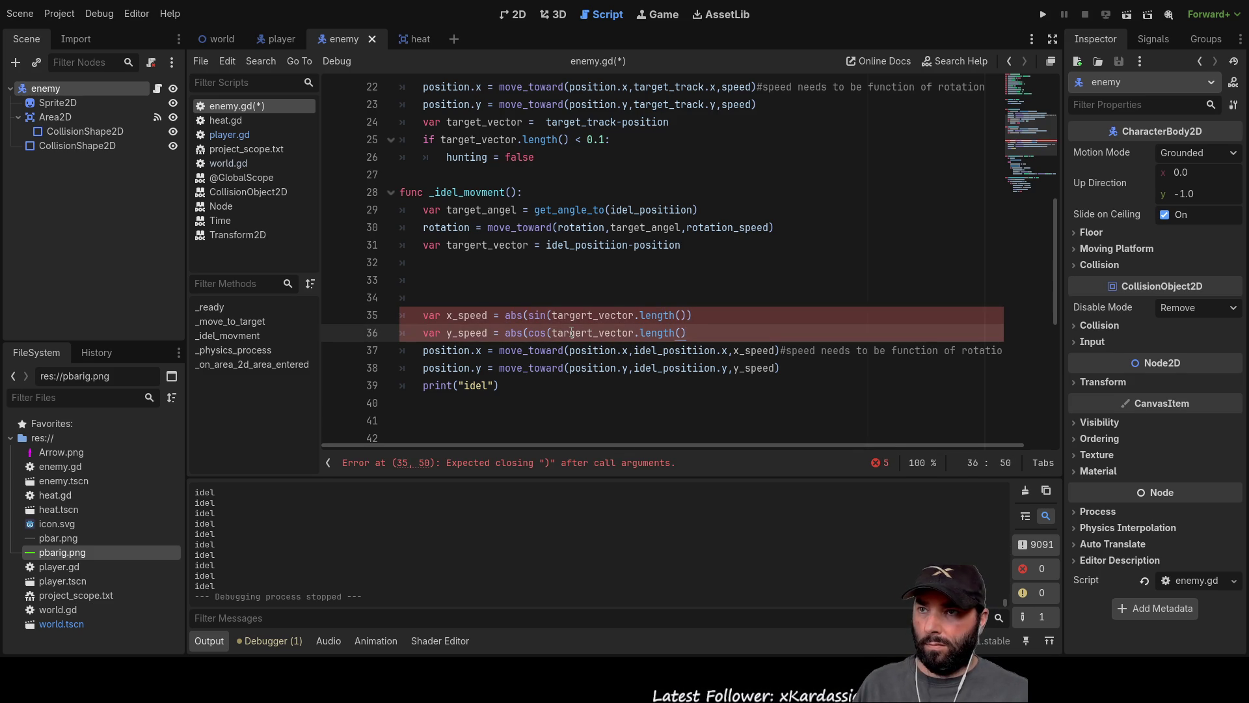
text())
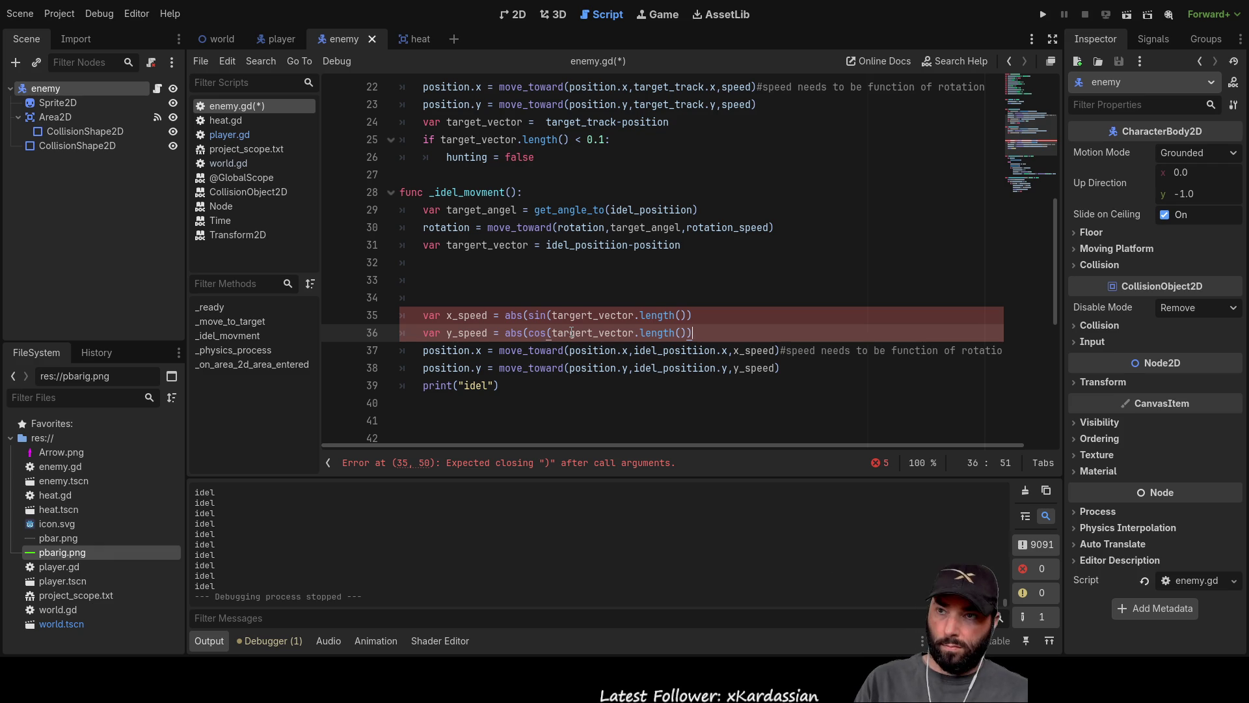
text())
key(Up)
text())
key(Up)
key(Down)
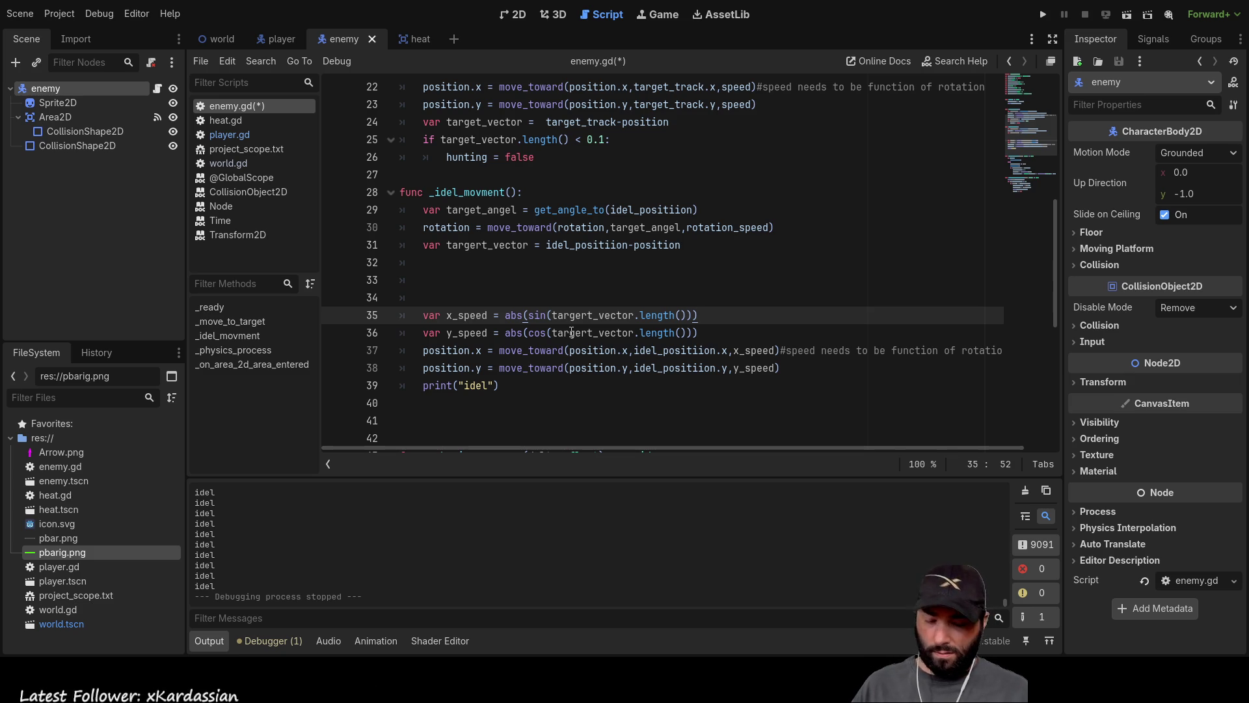
Divide the idle speeds by 2 and run the game.
text(/)
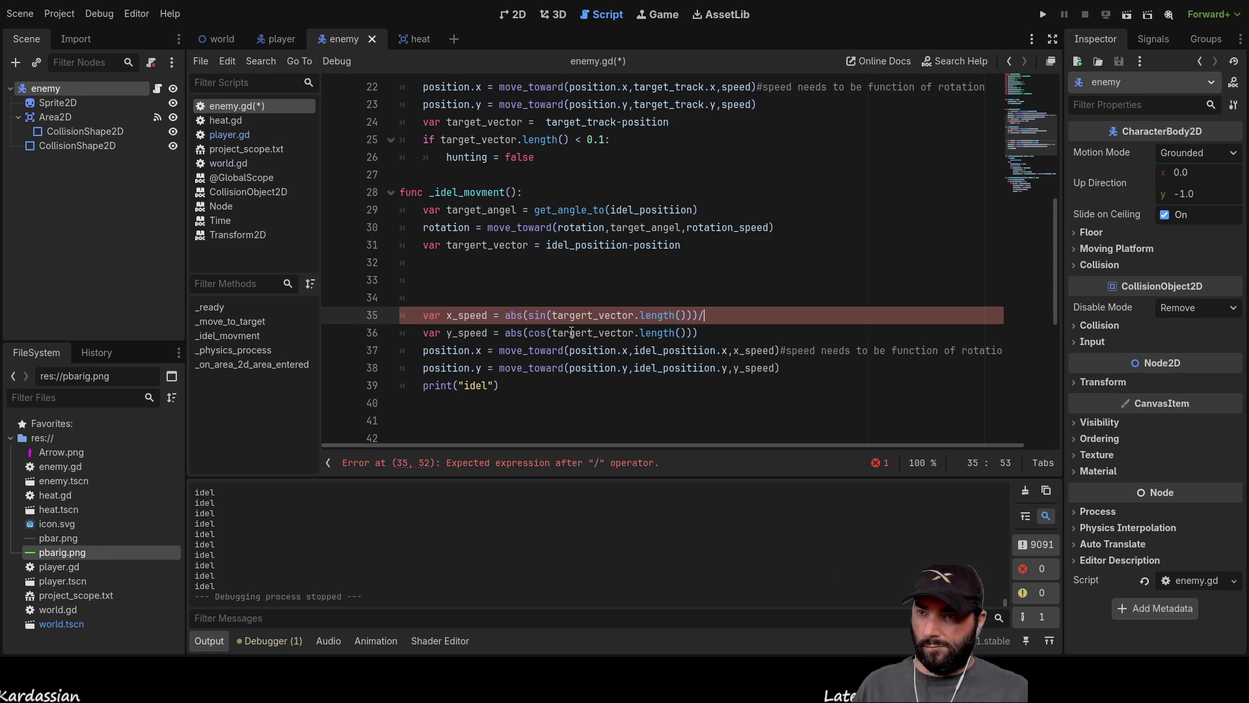
text(2)
key(Down)
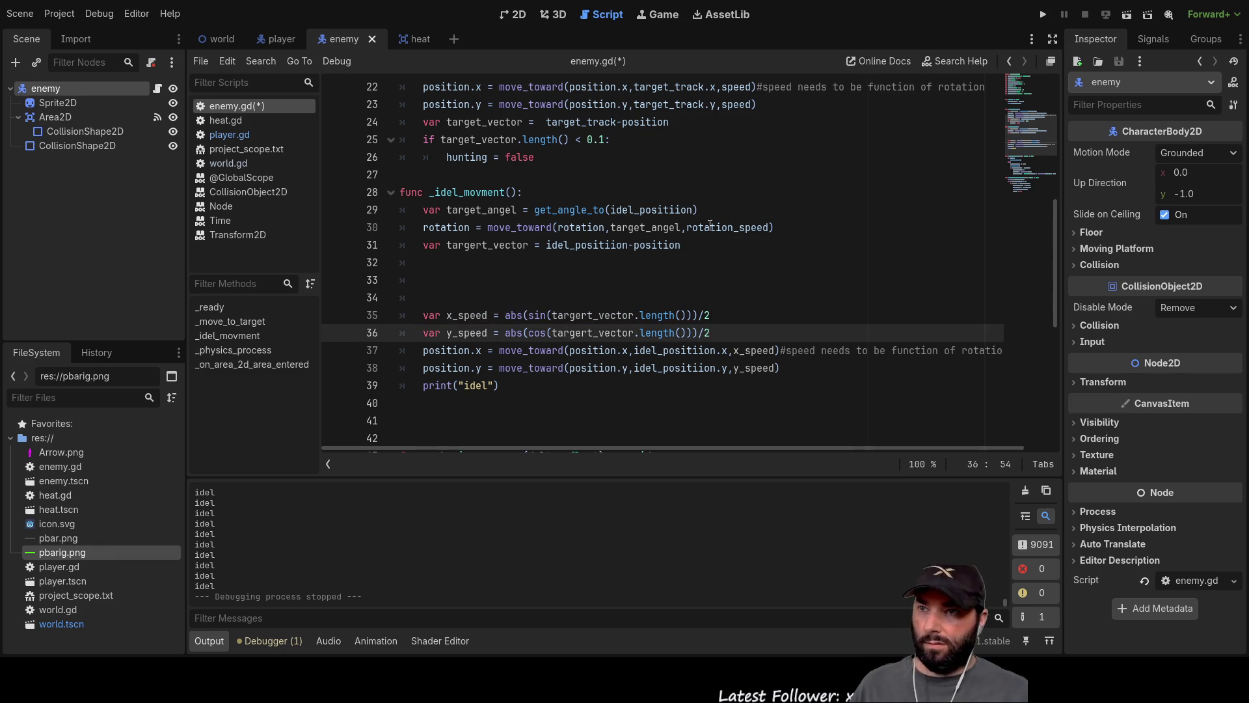
click(1043, 14)
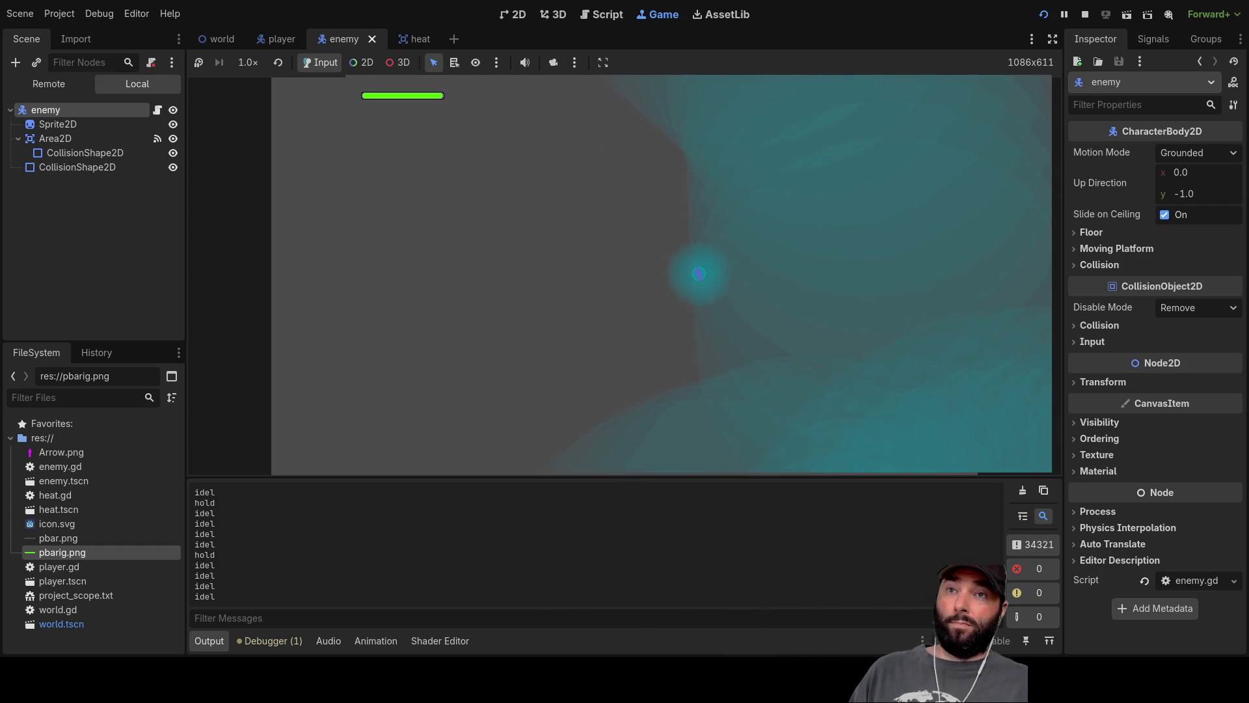
Stop the play-test and switch to the world scene tab.
click(1086, 15)
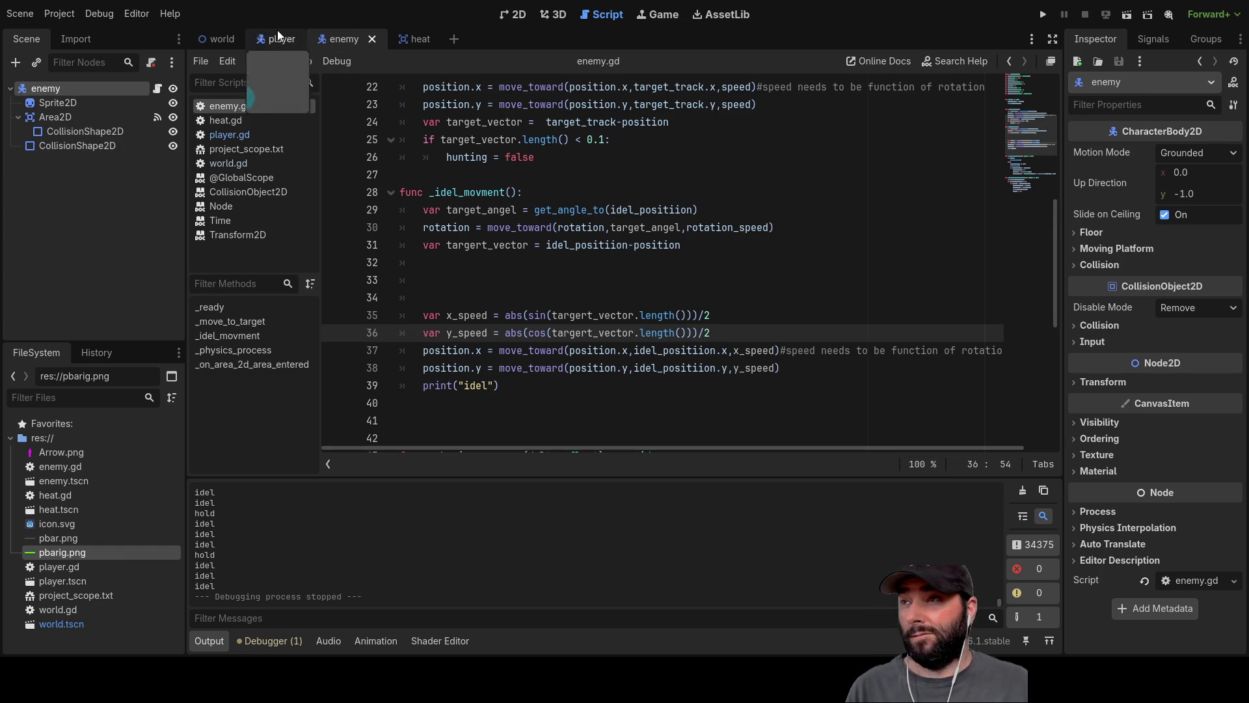
click(223, 39)
scroll(646, 425, up, 5)
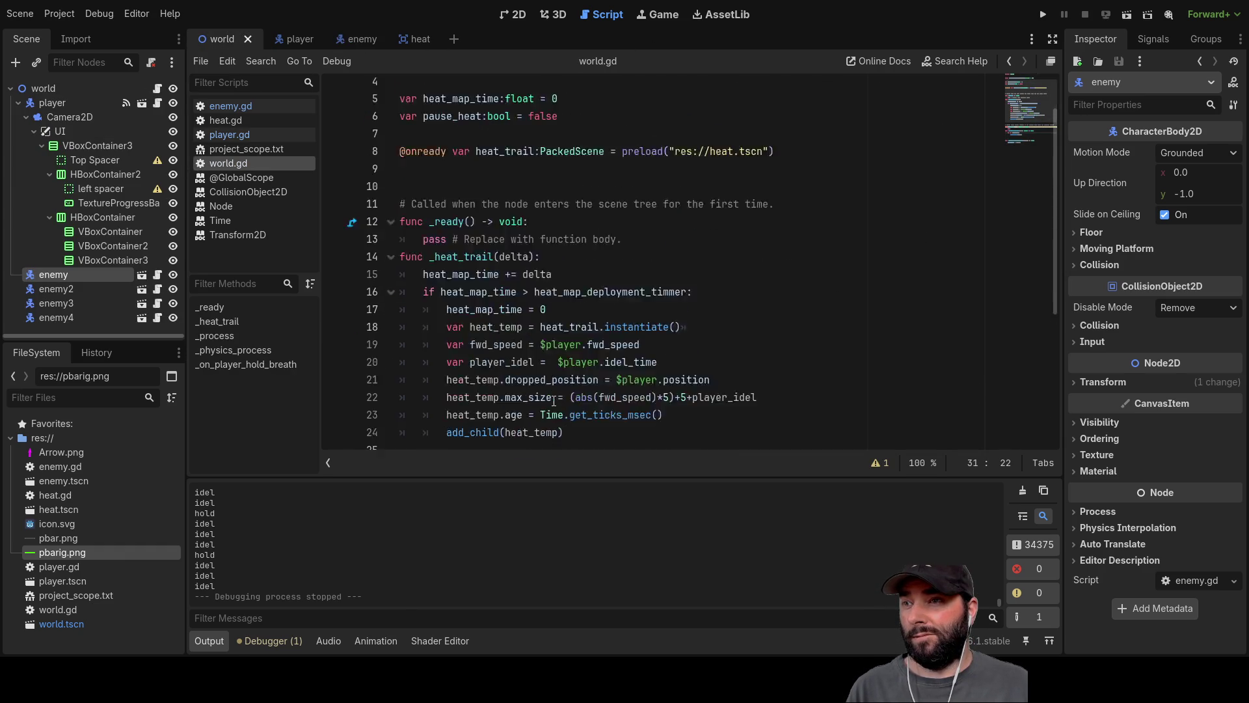
scroll(557, 382, down, 6)
click(466, 348)
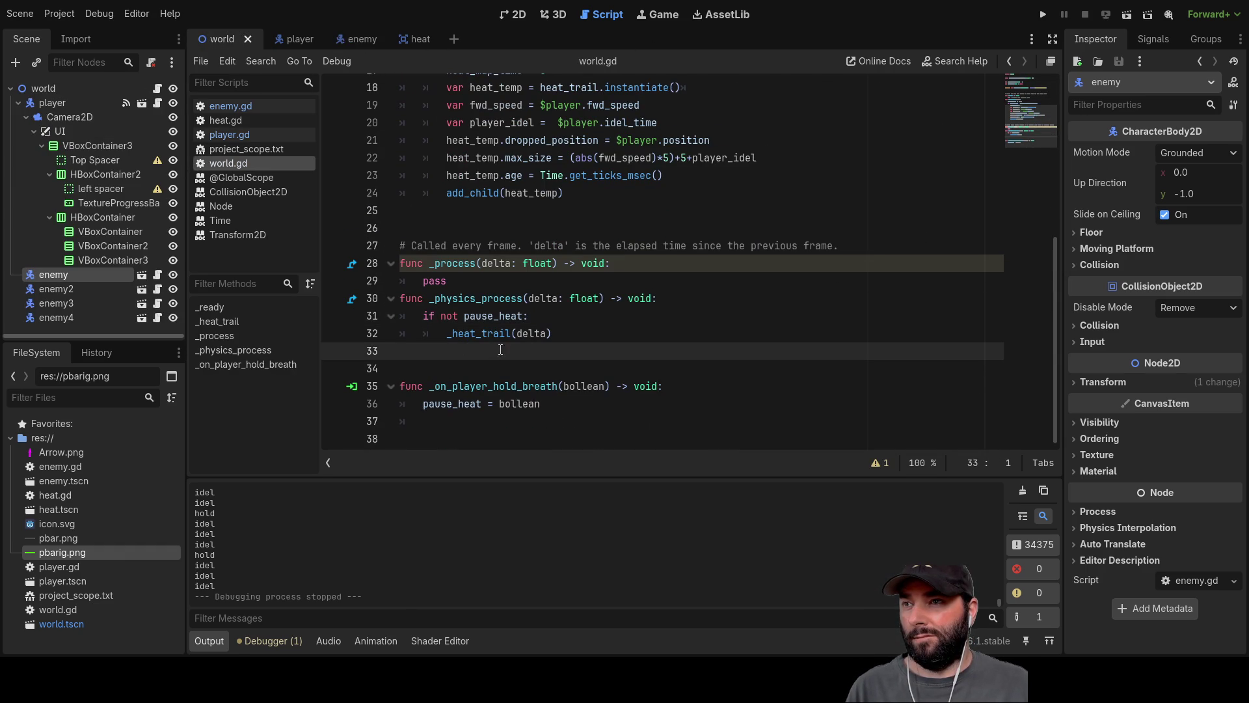
scroll(524, 348, up, 2)
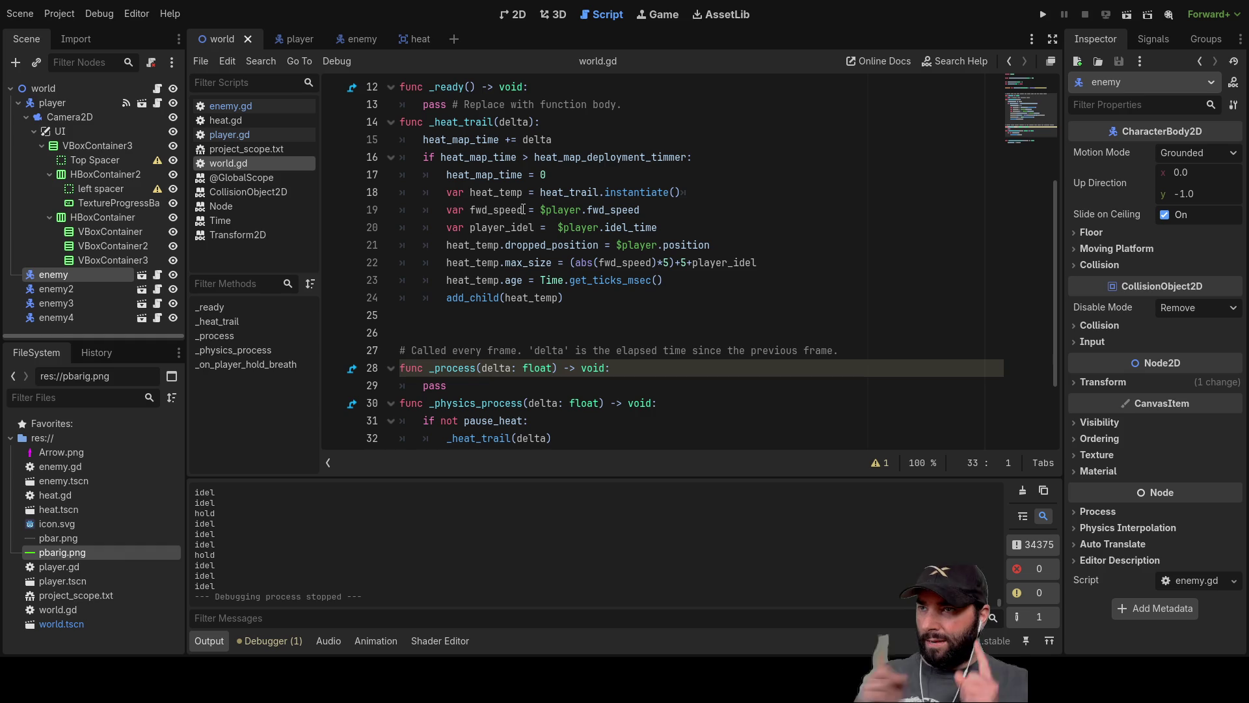
scroll(526, 404, down, 2)
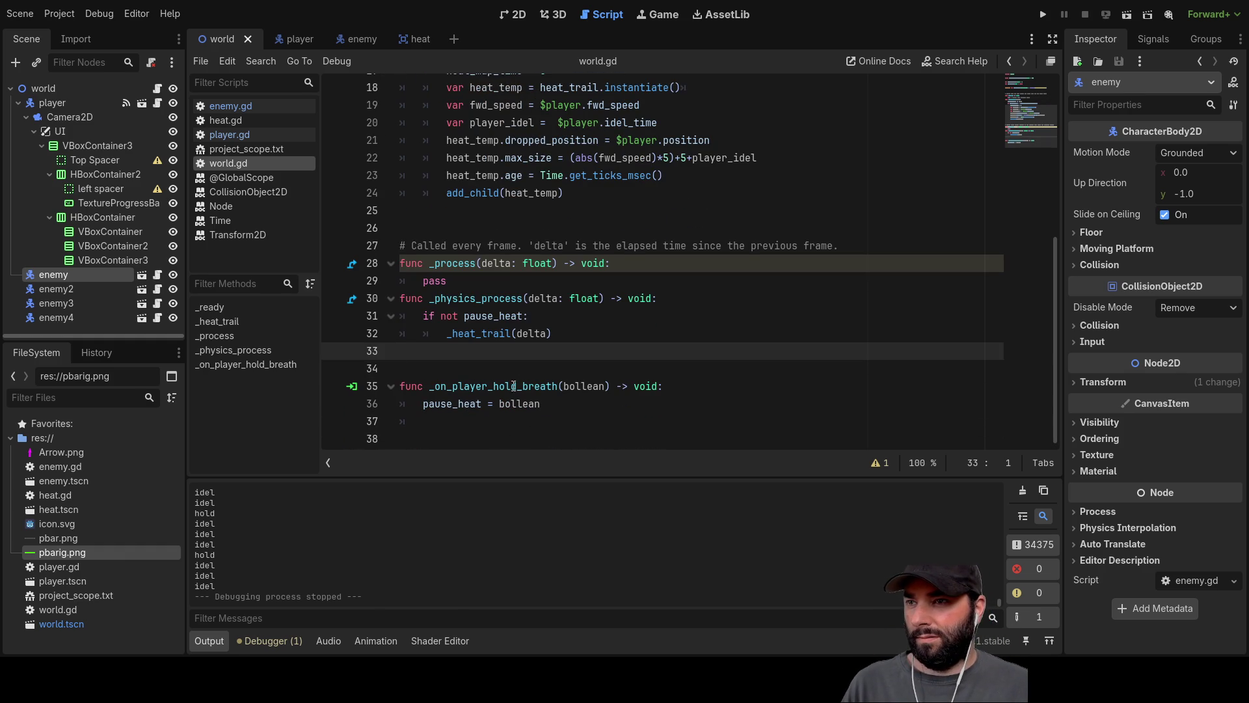
double_click(513, 386)
scroll(641, 387, up, 3)
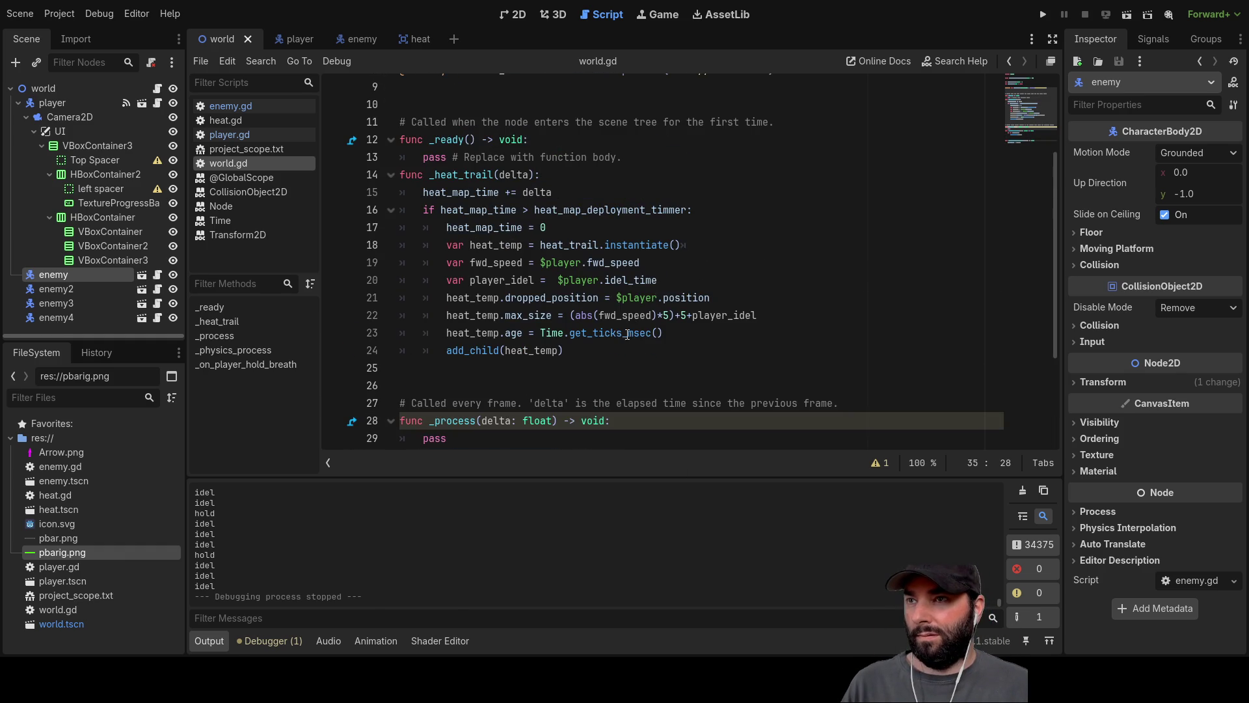
scroll(615, 332, up, 3)
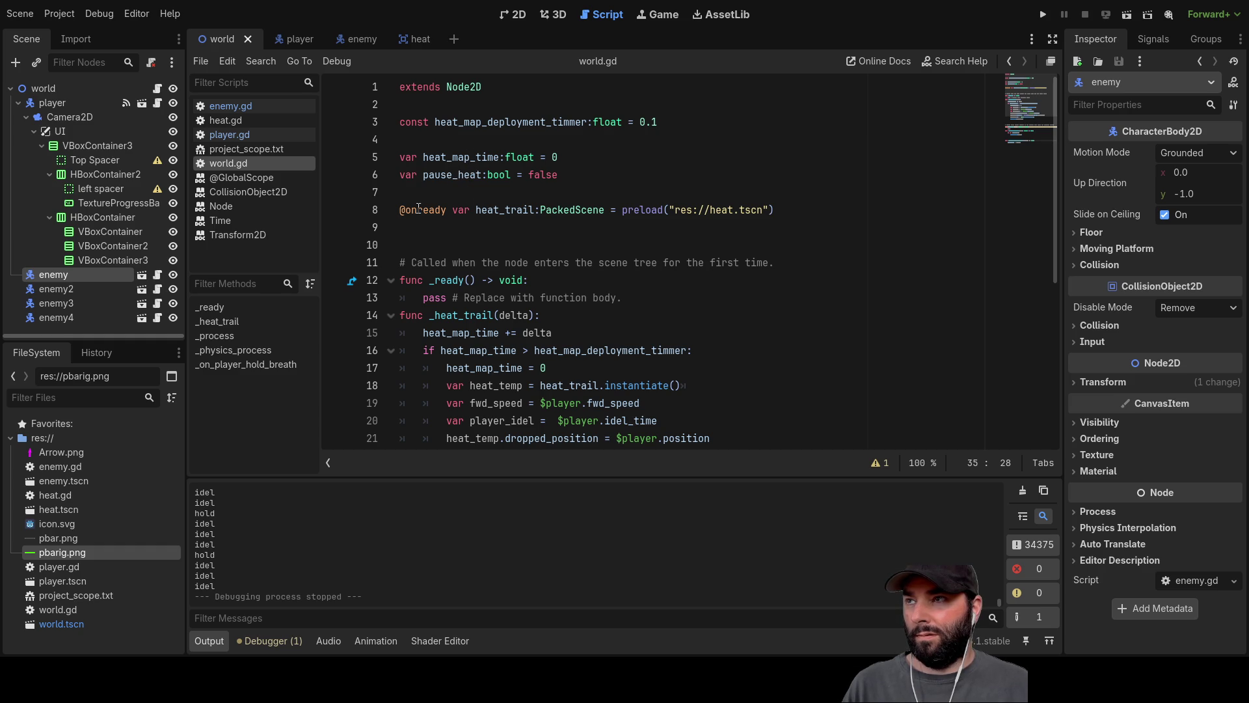
scroll(531, 294, down, 6)
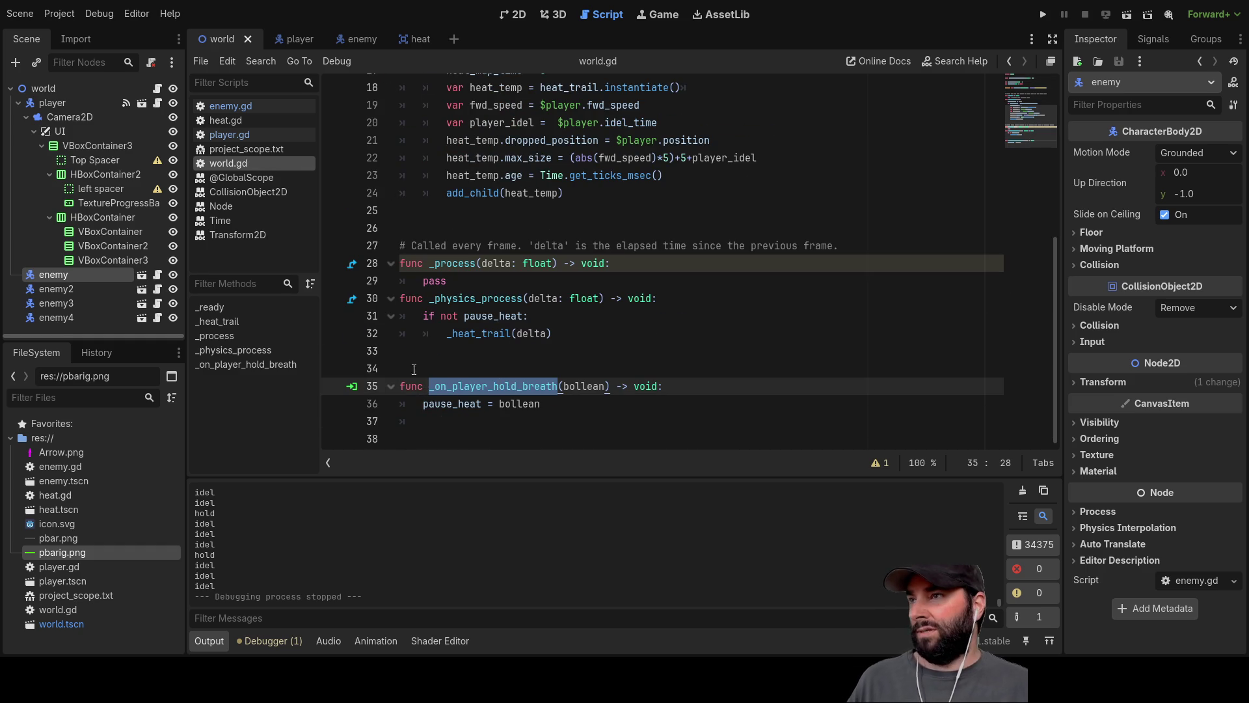
click(112, 204)
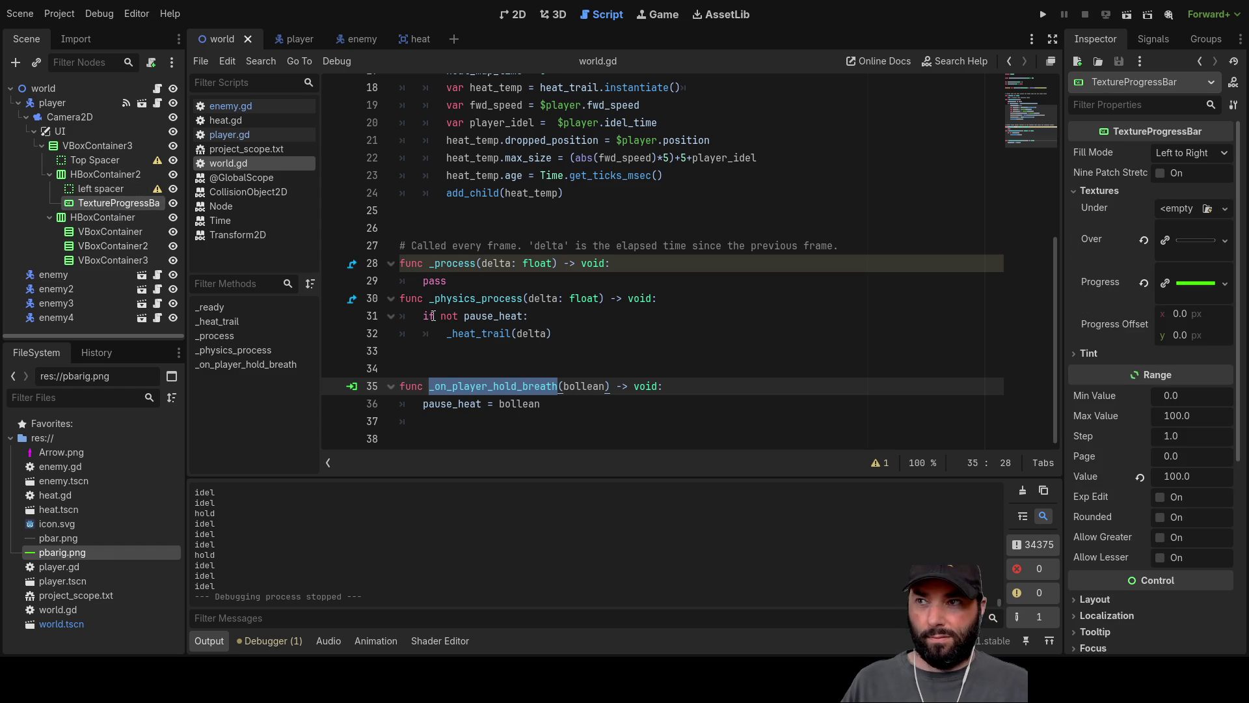
Select heat_map_time in world.gd to see where it is used.
scroll(555, 333, up, 3)
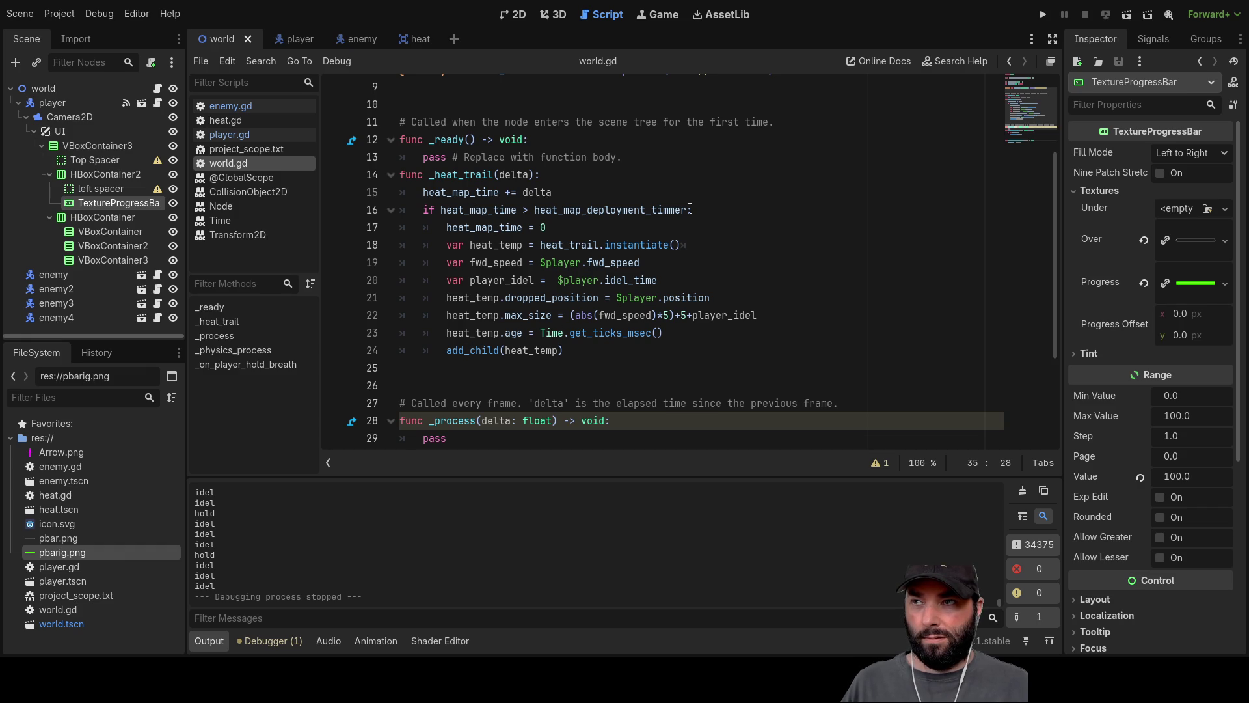
double_click(460, 208)
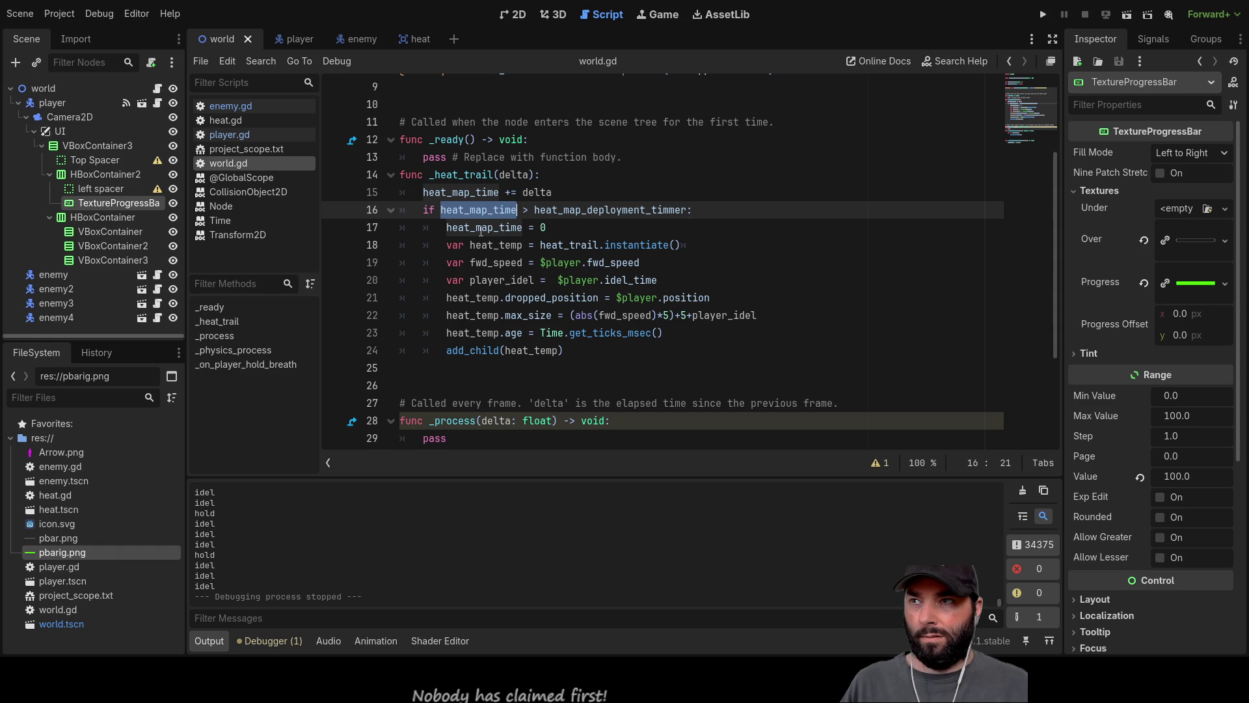
scroll(534, 331, down, 3)
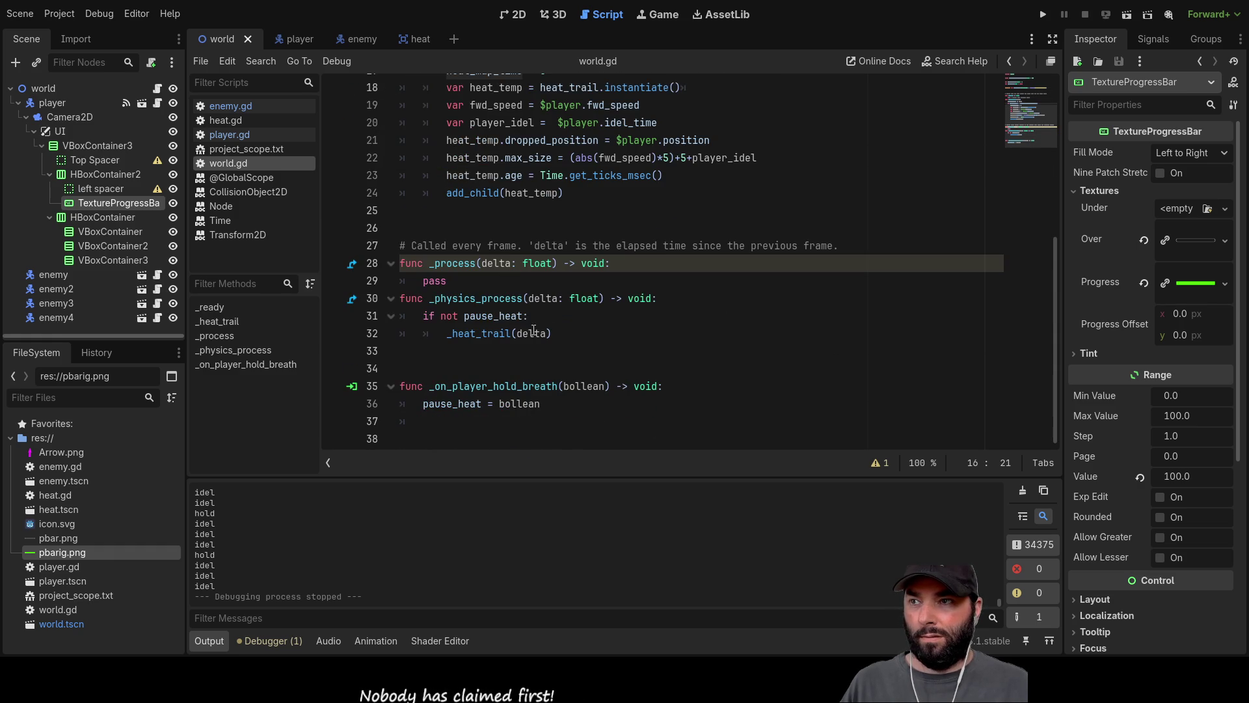
Append 'and' plus the TextureProgressBar node path to the pause_heat condition on line 31.
double_click(482, 387)
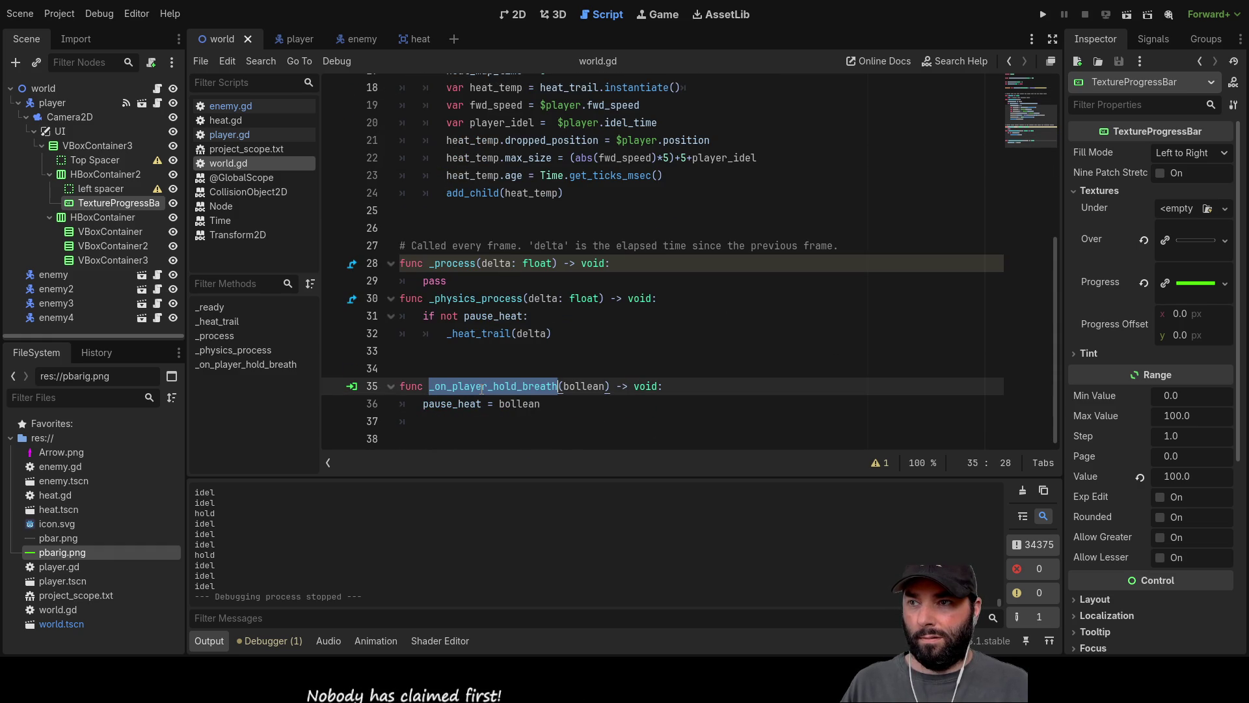
double_click(456, 404)
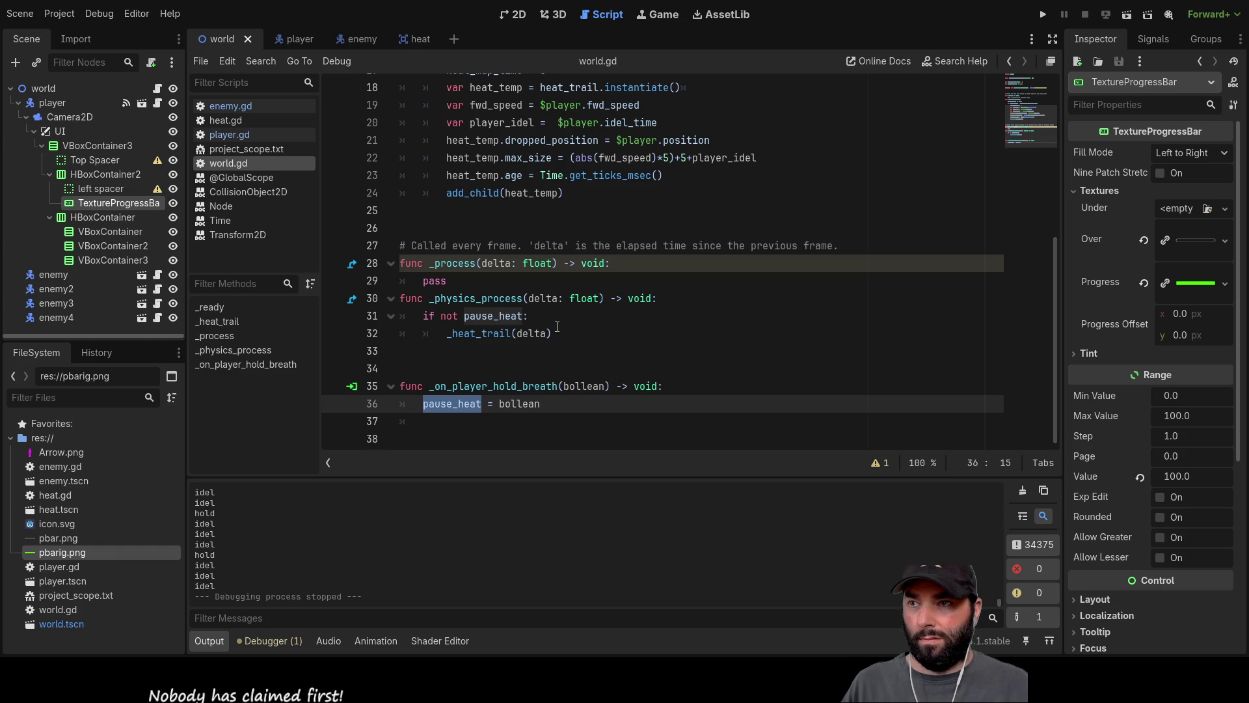
click(524, 316)
text(and)
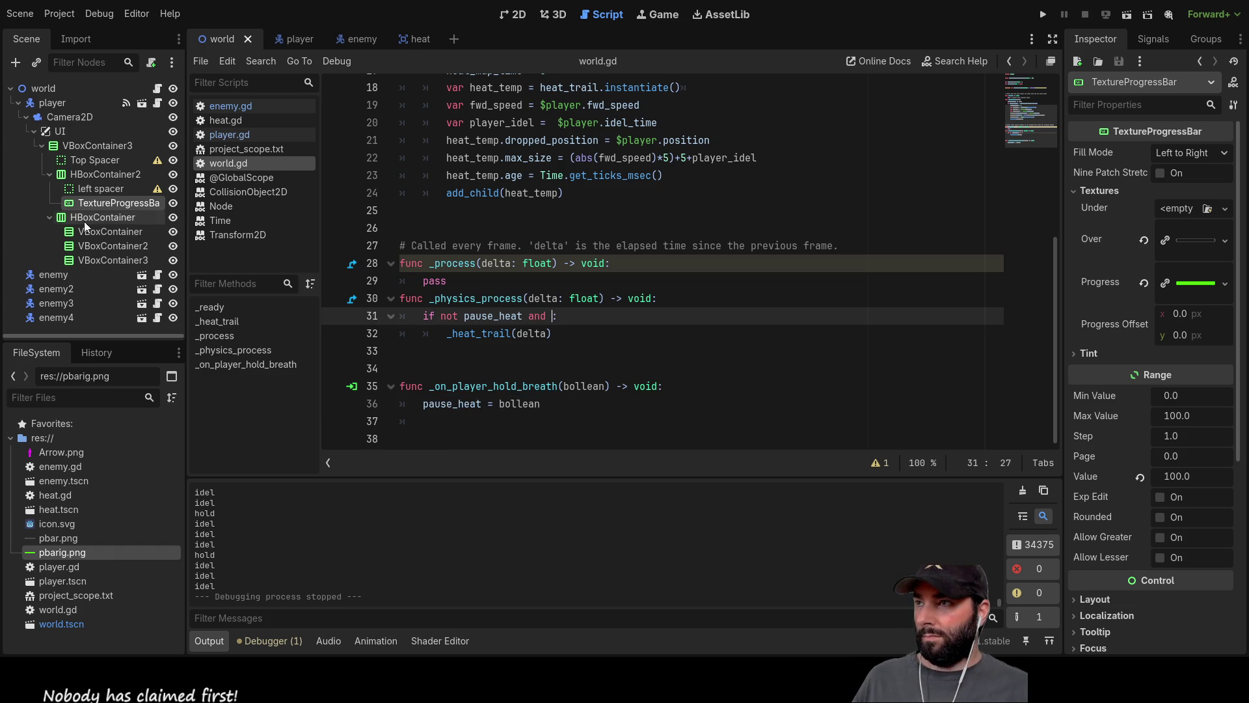
drag(108, 203, 552, 319)
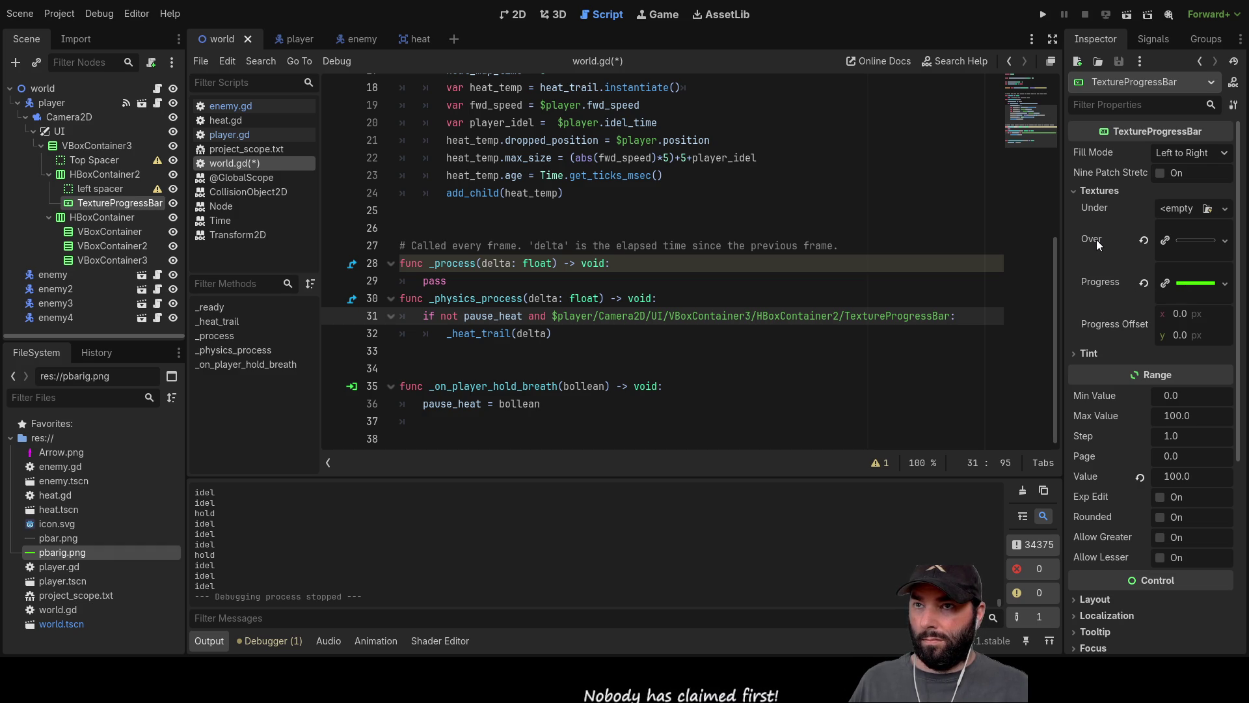
mouse_move(1101, 283)
mouse_down()
mouse_move(993, 318)
mouse_move(554, 364)
mouse_move(614, 335)
mouse_up()
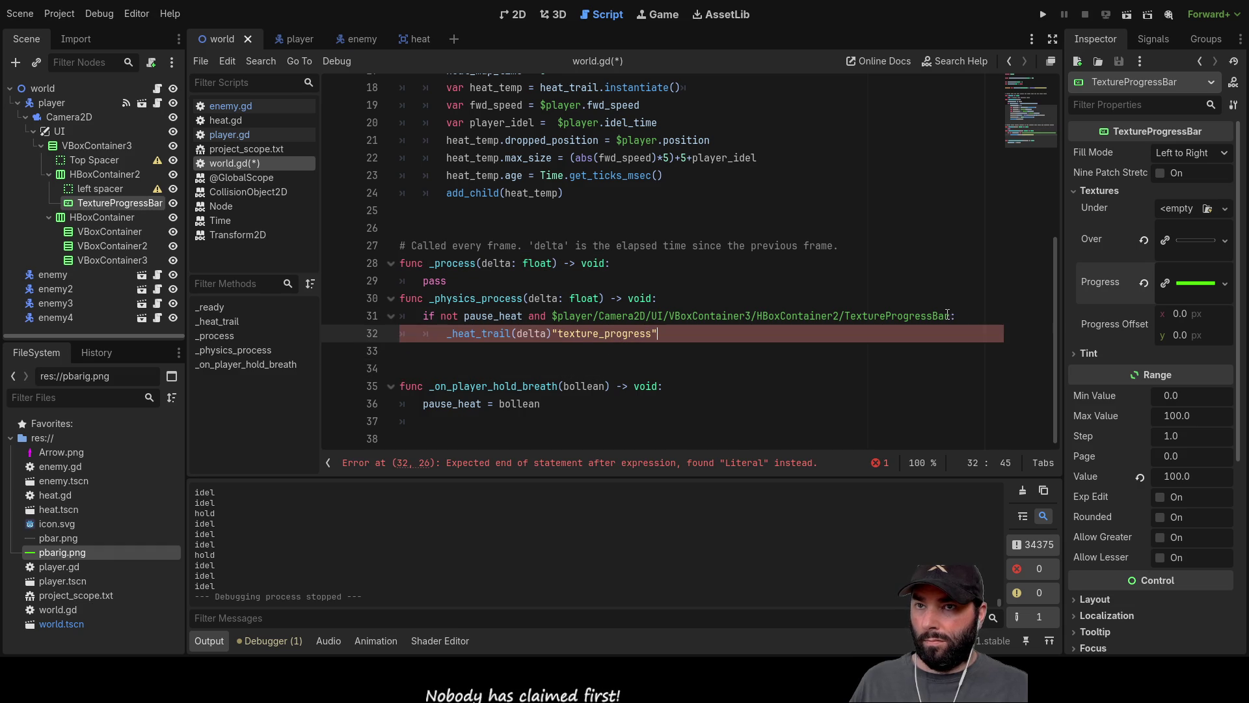
click(998, 315)
text(.te)
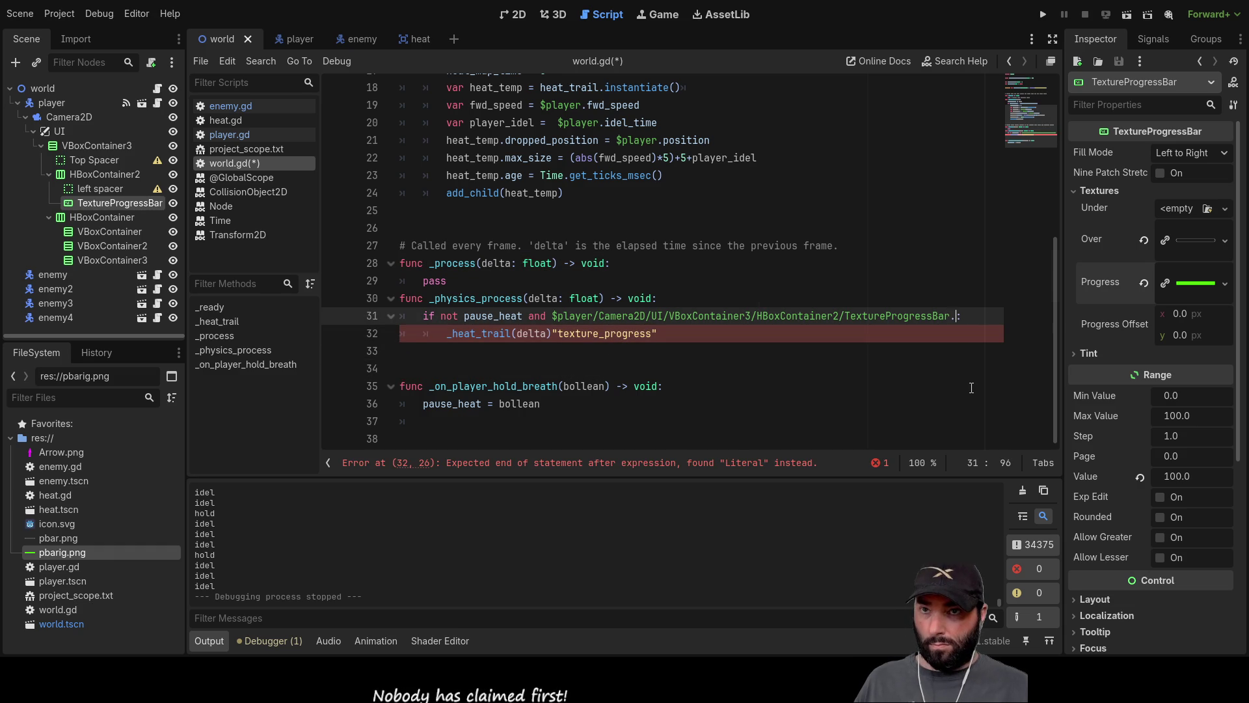
key(BackSpace)
key(BackSpace)
key(BackSpace)
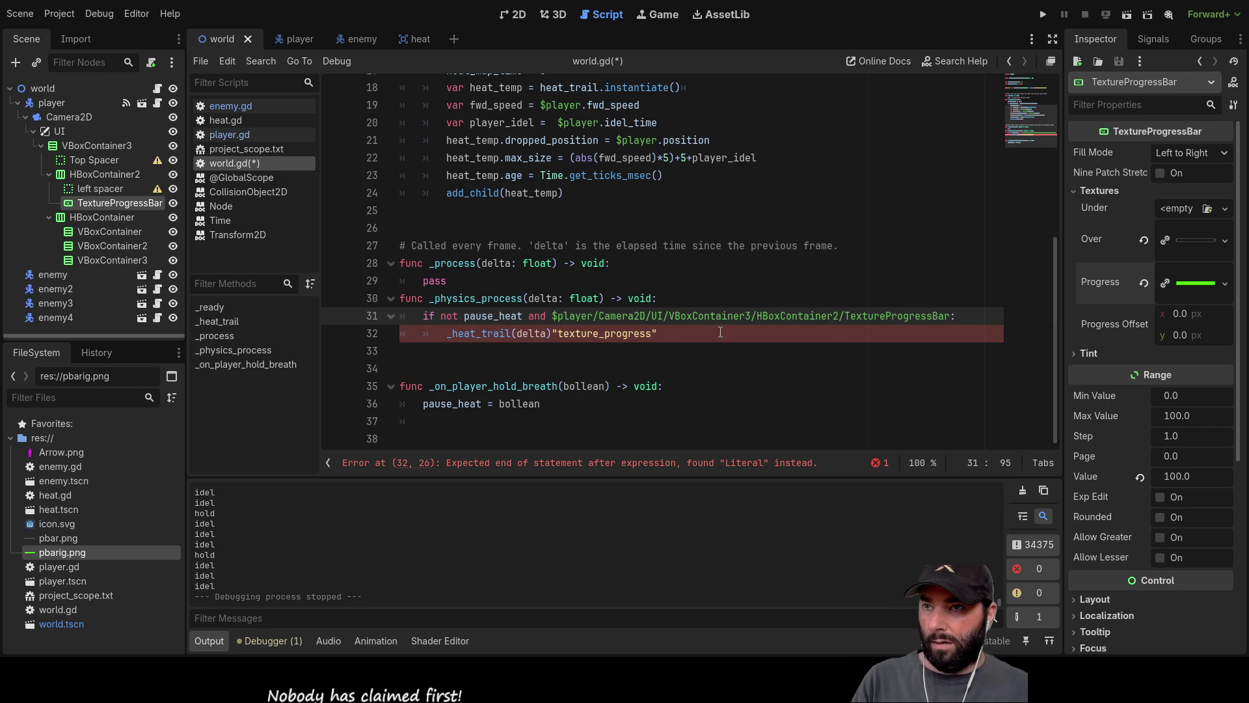
key(Down)
key(BackSpace)
key(BackSpace)
key(BackSpace)
key(BackSpace)
key(BackSpace)
key(BackSpace)
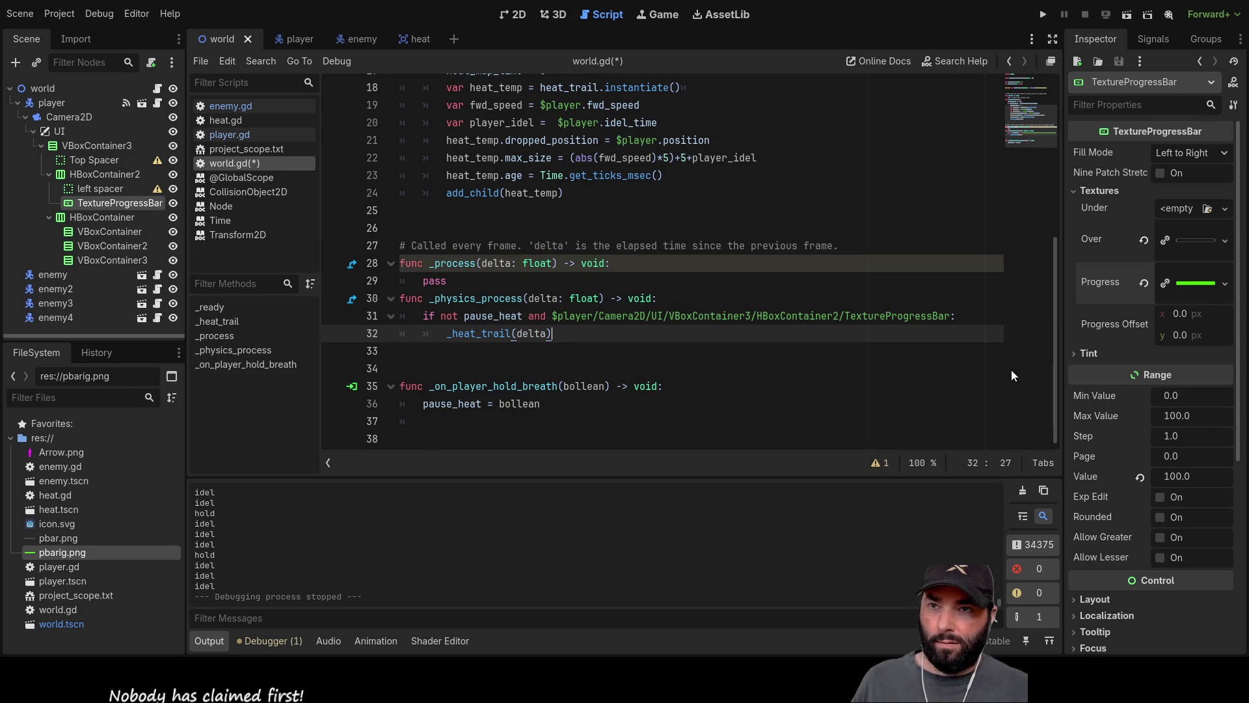
Finish the condition with the progress bar's .value > 0.
click(953, 315)
text(va)
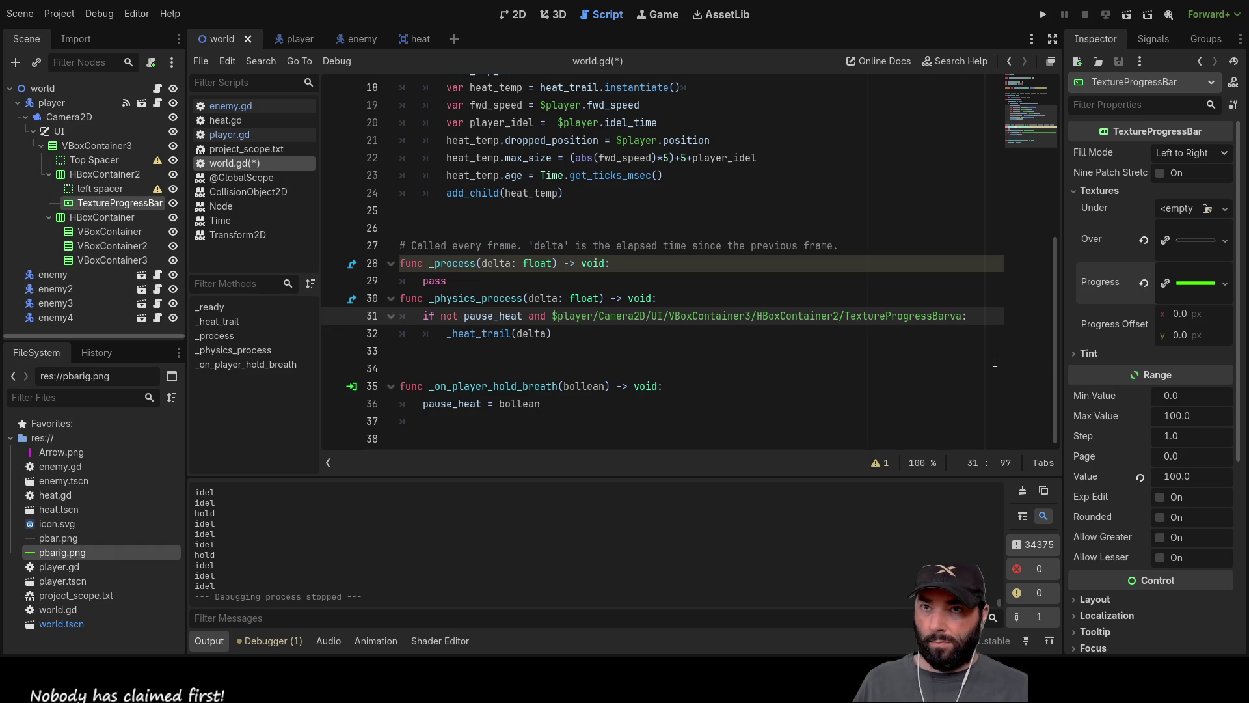
key(BackSpace)
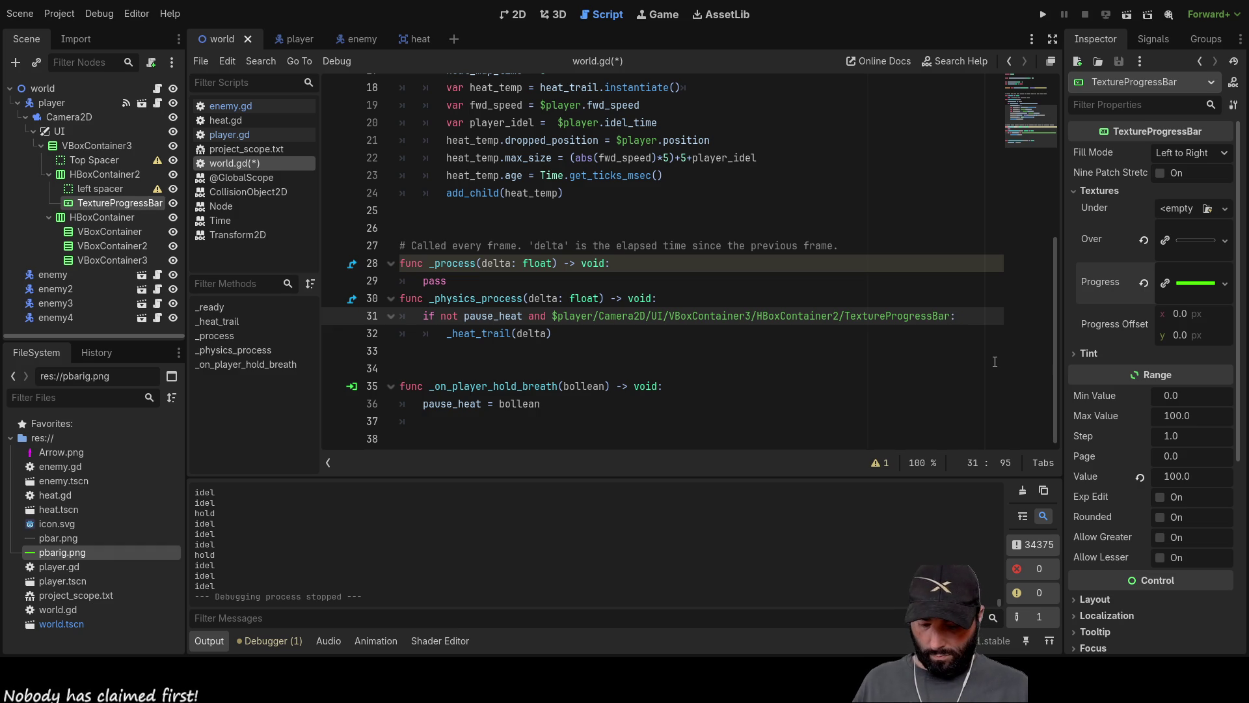
text(.va)
key(Return)
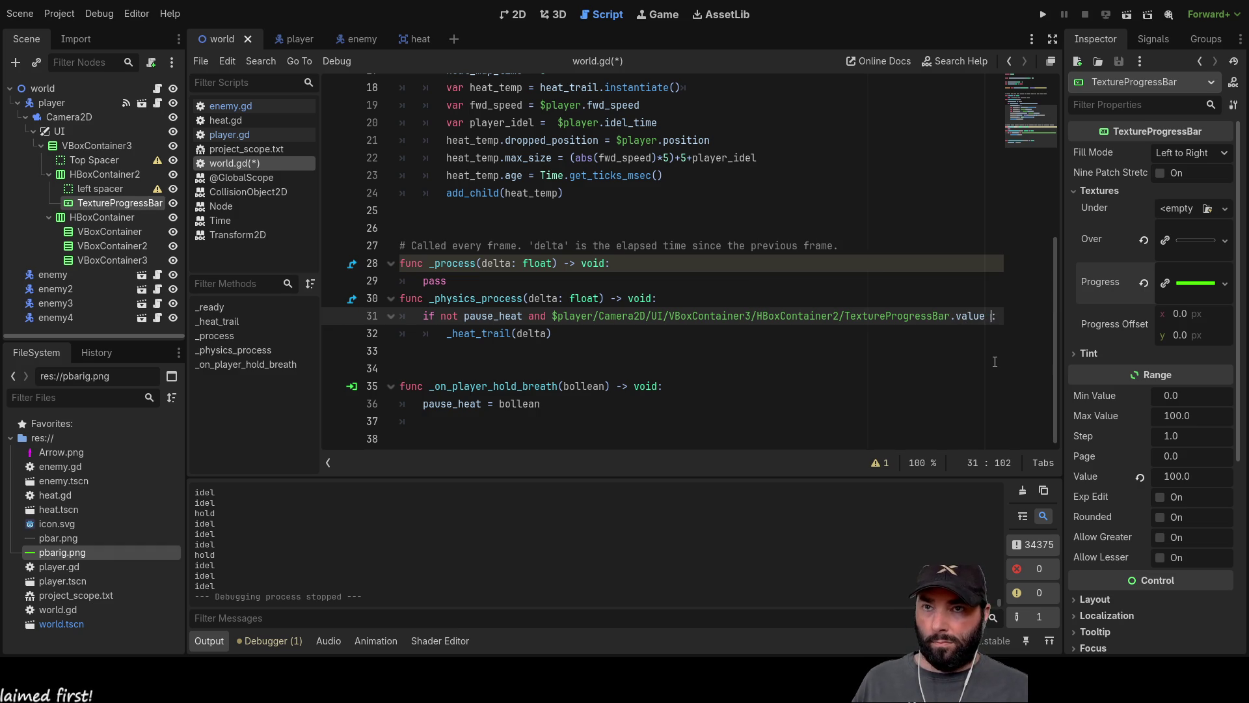
text(> 0)
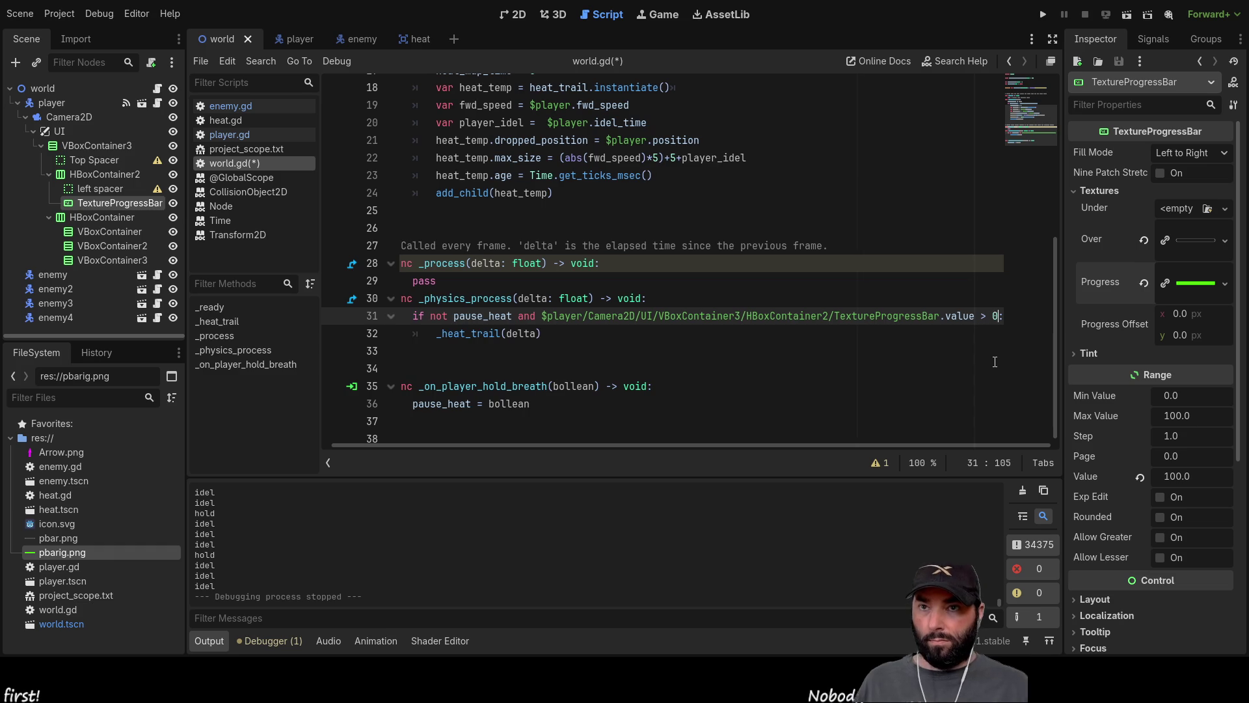
Start a new 'if pause_heat' statement below the heat trail call.
key(Down)
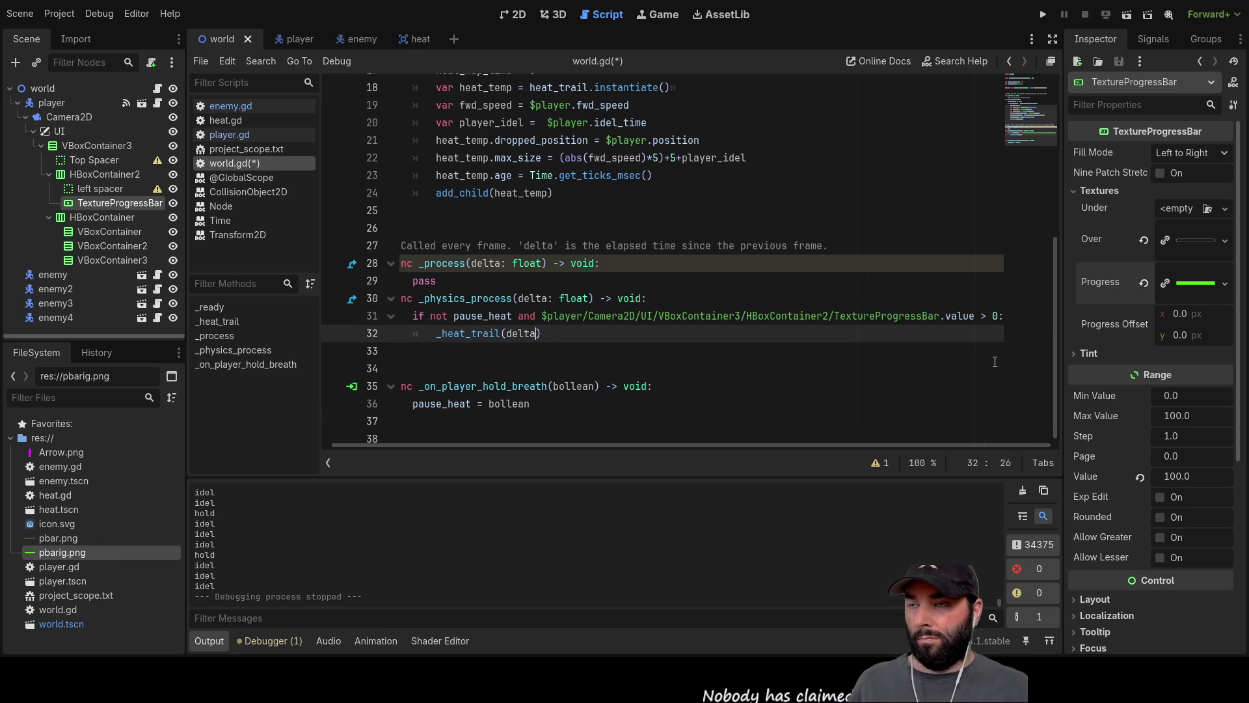
key(Up)
key(Down)
key(Down)
key(Down)
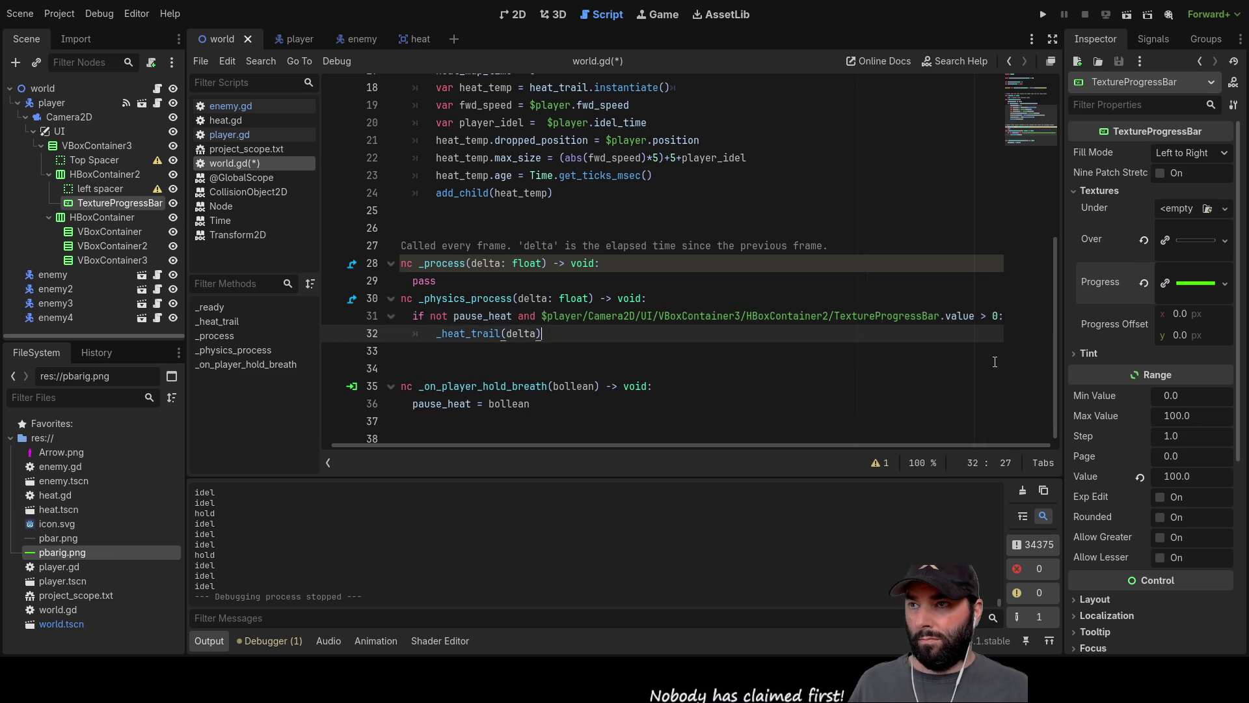
key(Up)
key(Up)
key(Down)
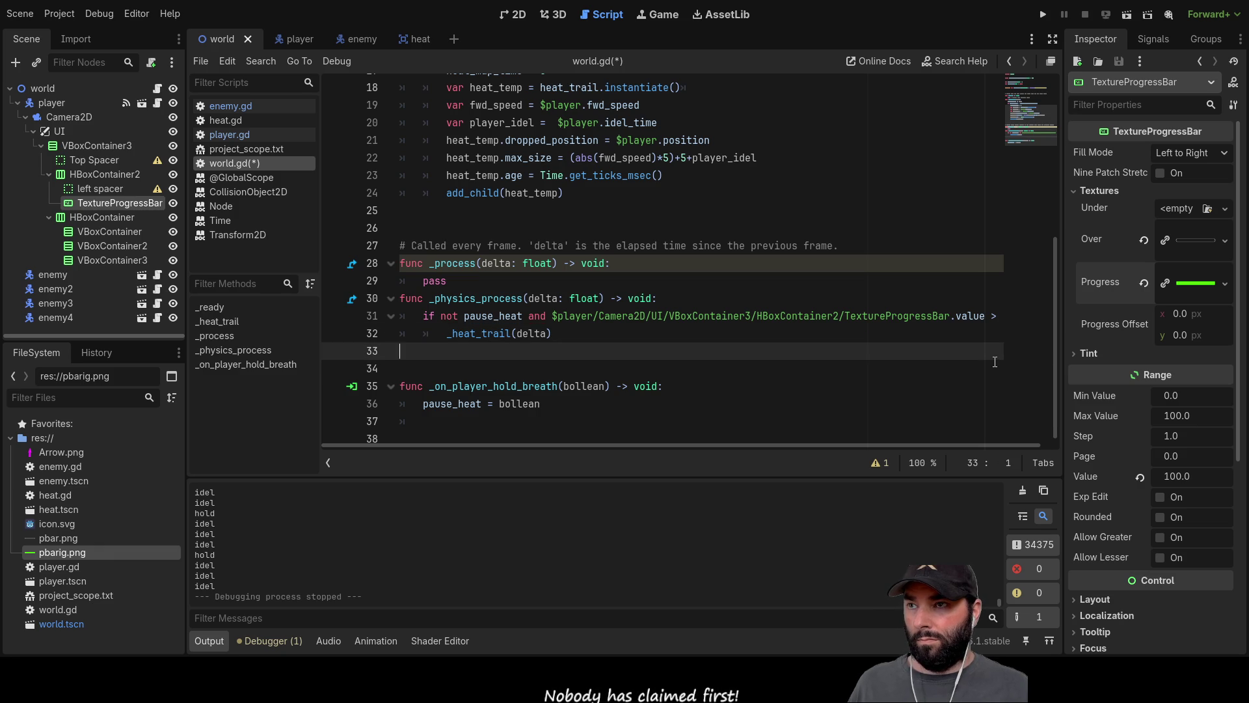
key(Down)
key(Down)
key(Down)
key(End)
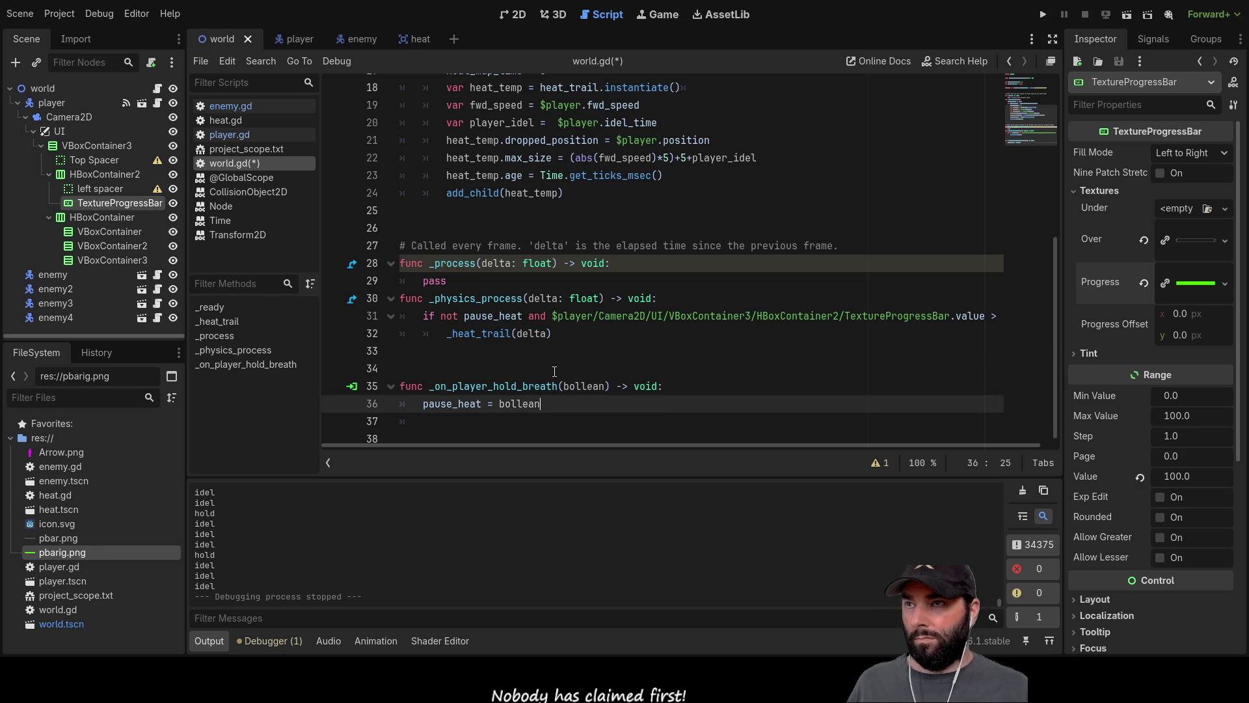
double_click(505, 317)
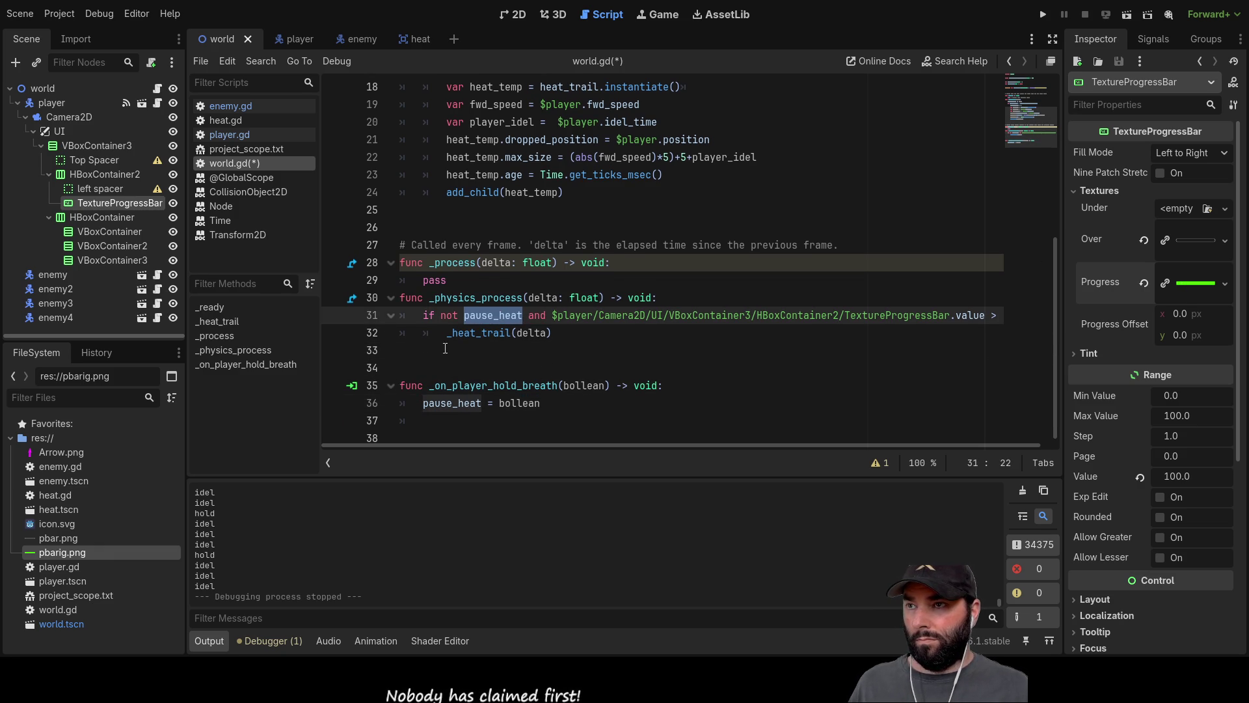
click(481, 357)
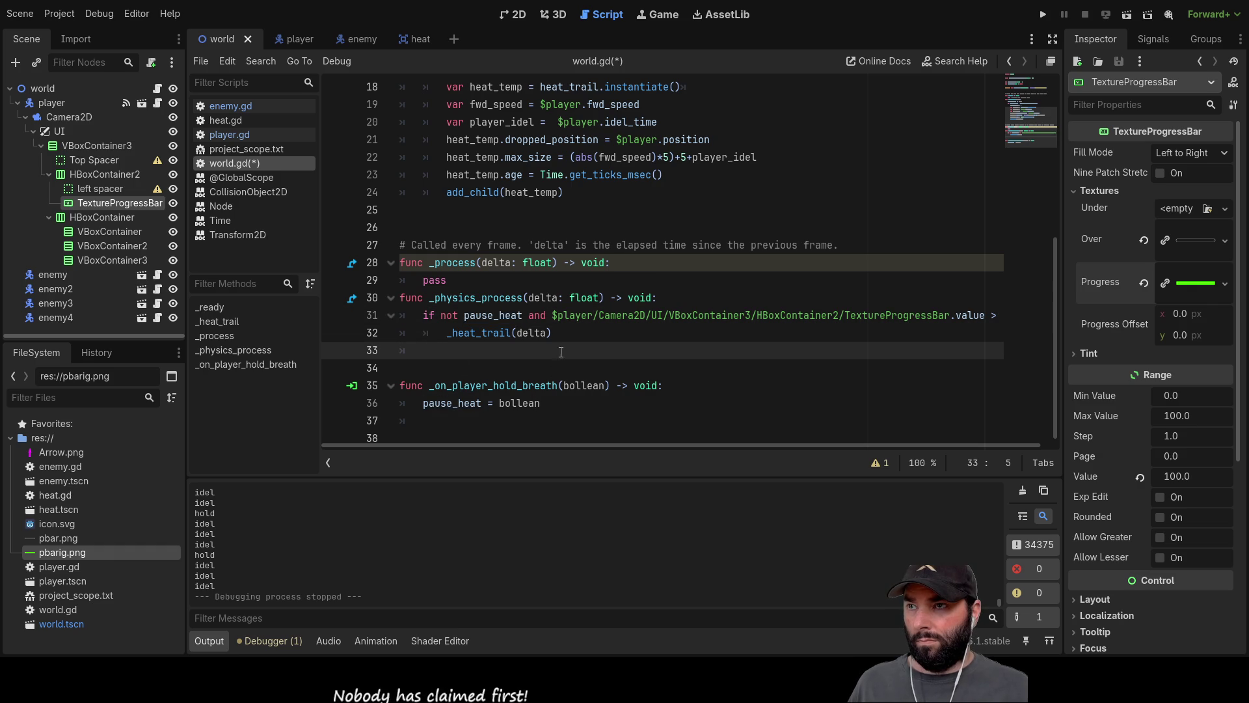
text(if pa)
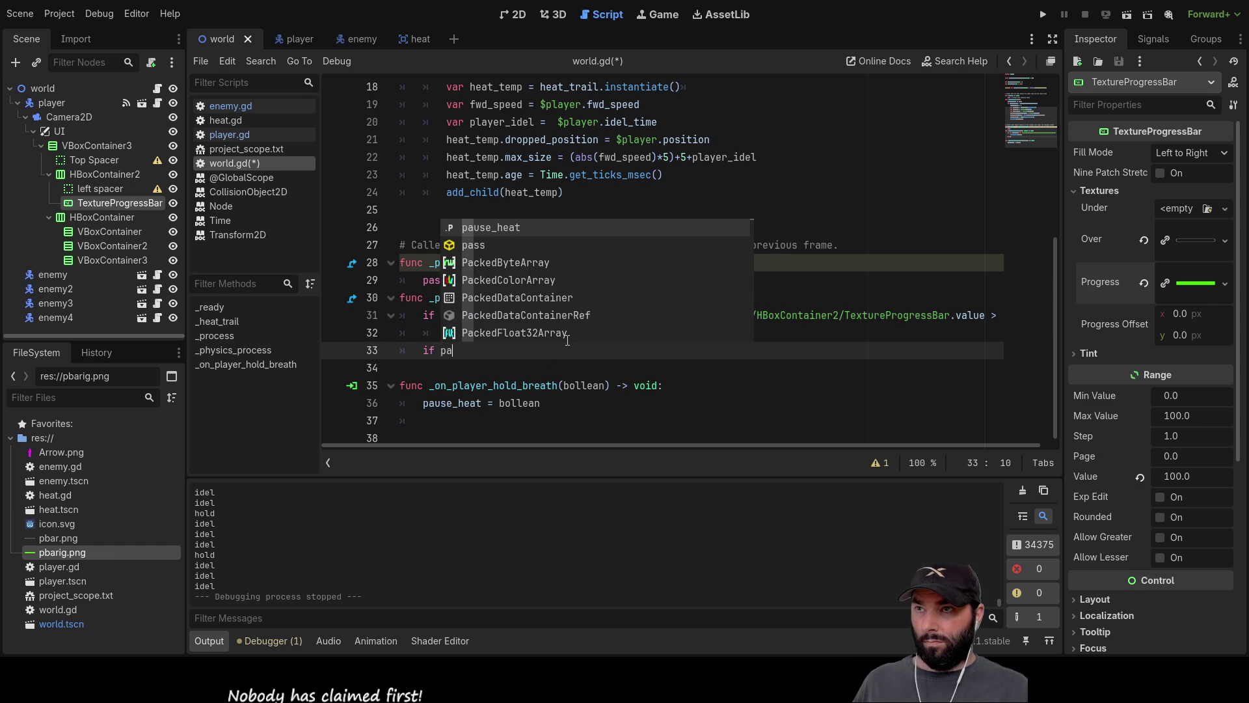
Complete 'if pause_heat:' with a body that lowers TextureProgressBar.value by delta*0.1.
key(Return)
text(:)
key(Return)
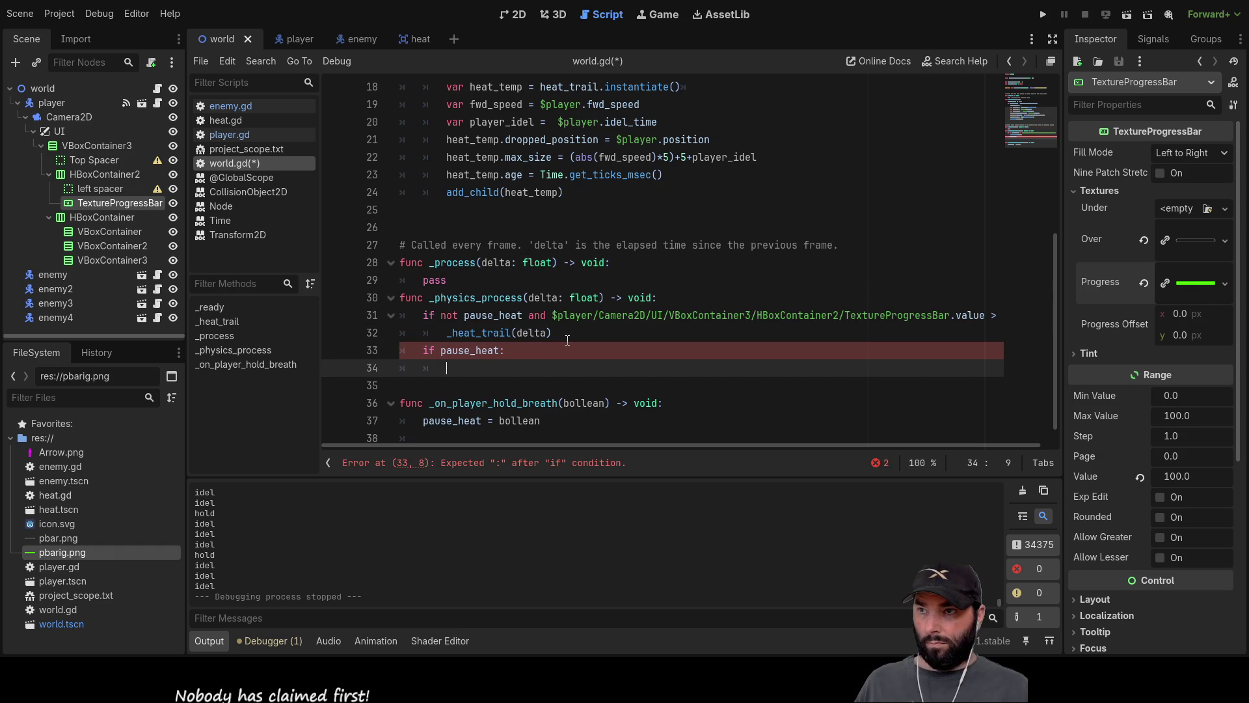
mouse_move(552, 315)
mouse_down()
mouse_move(989, 315)
mouse_move(976, 315)
mouse_up()
key(ctrl+c)
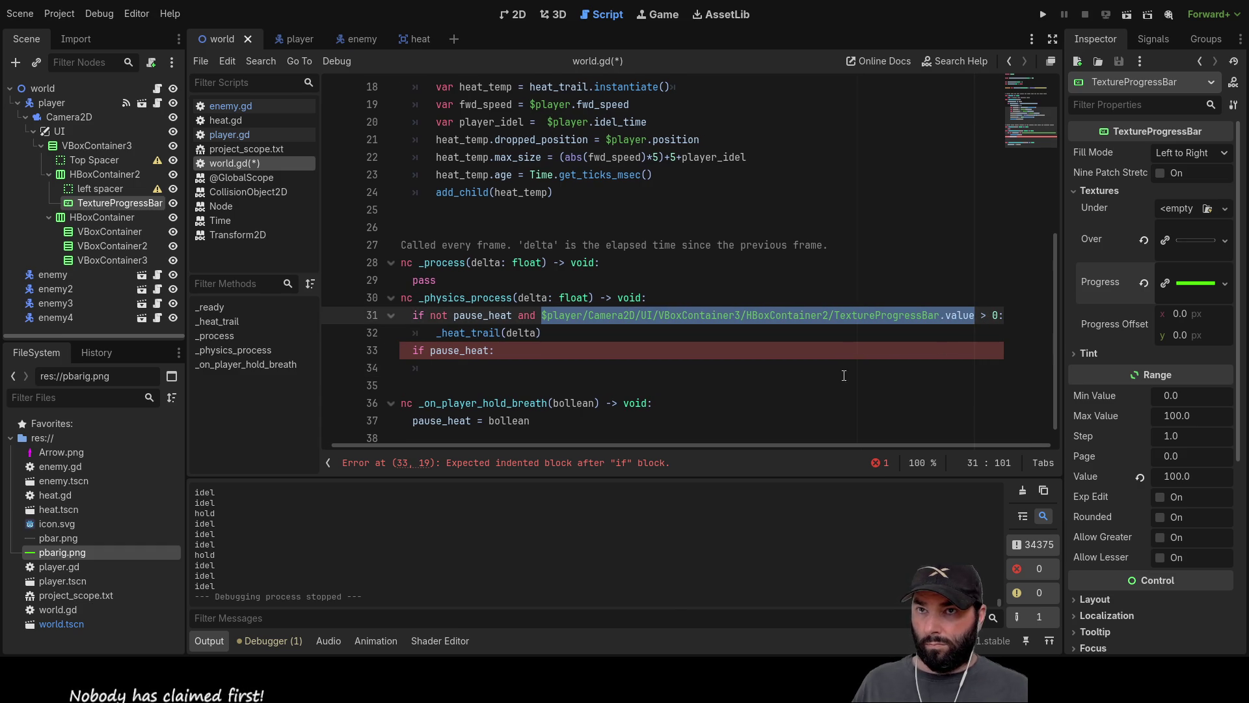
click(434, 366)
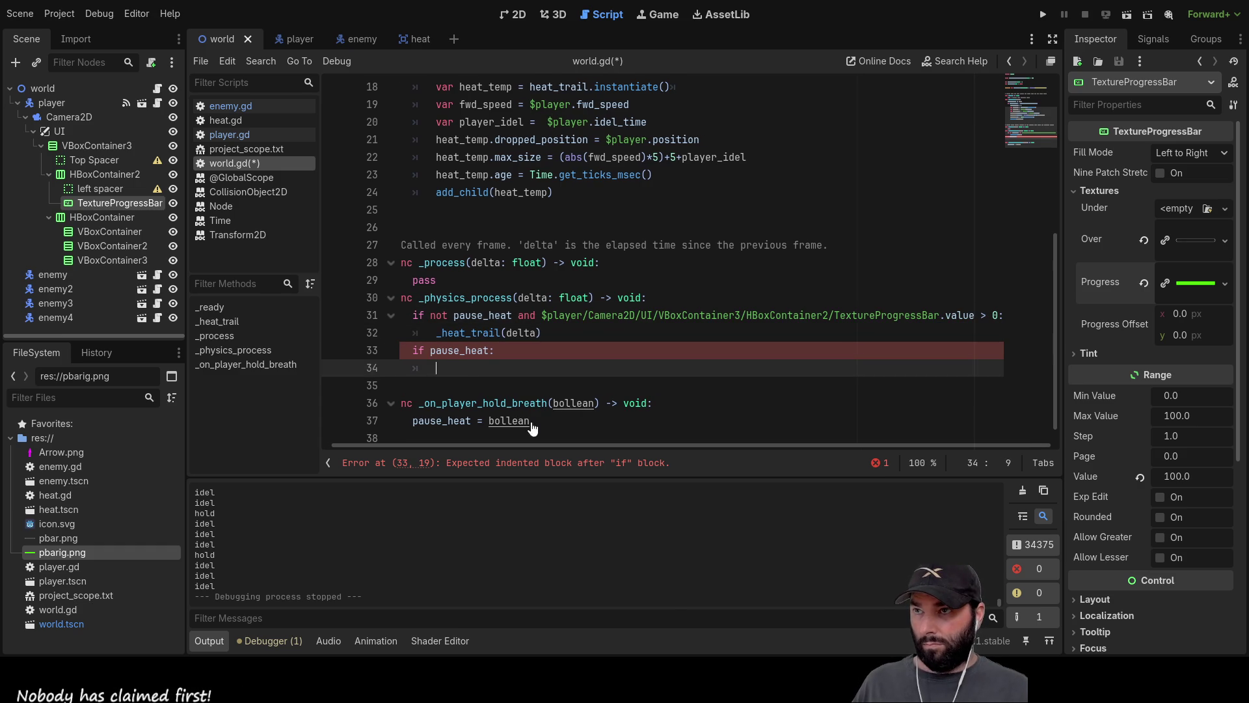
key(ctrl+v)
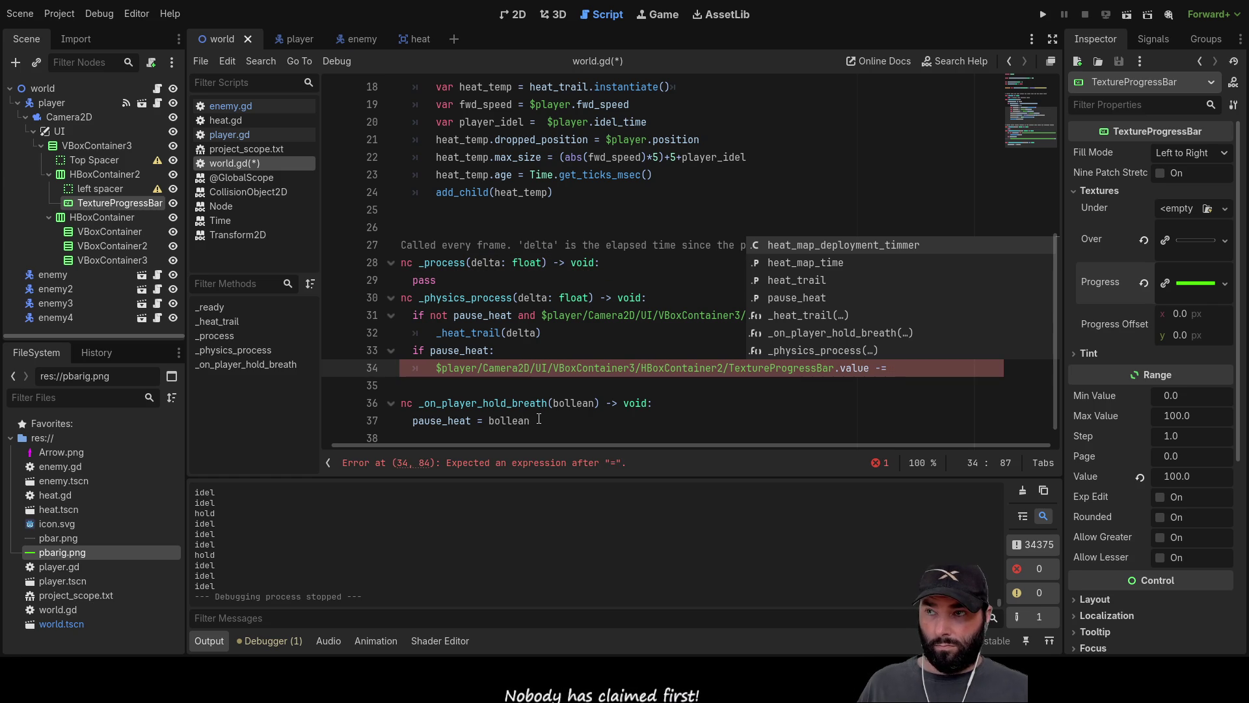
text(del)
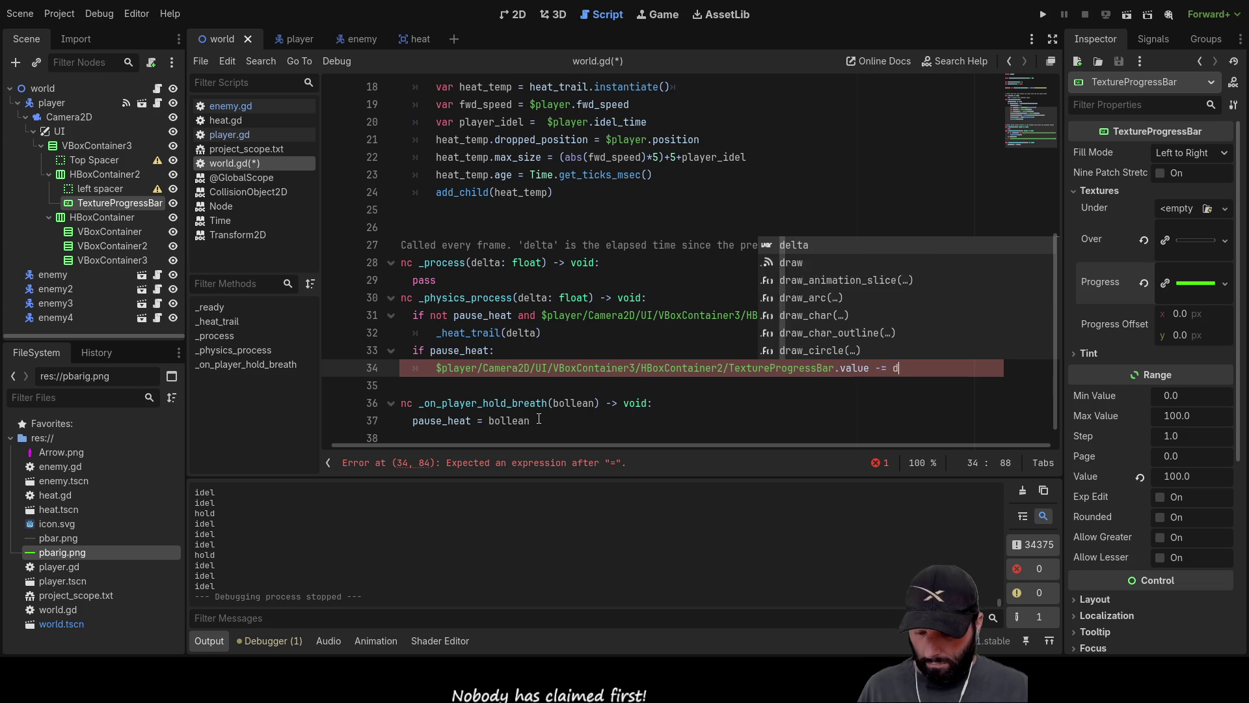
text(ta*)
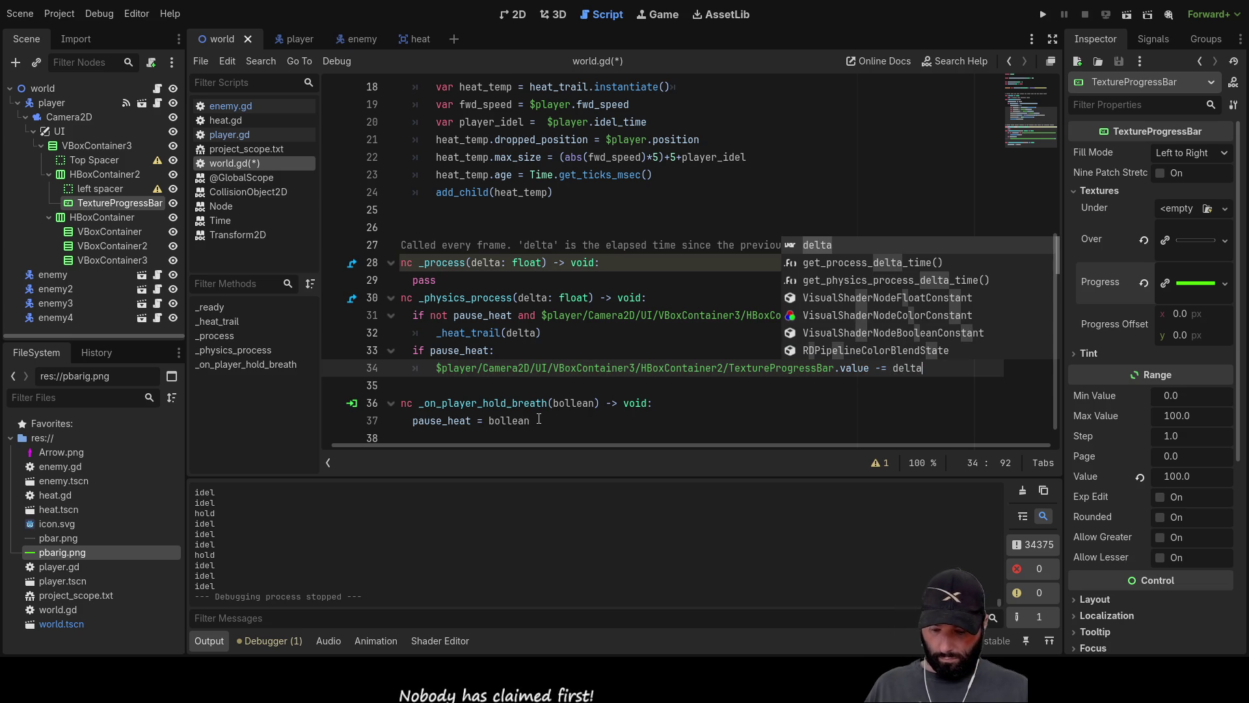
text(0)
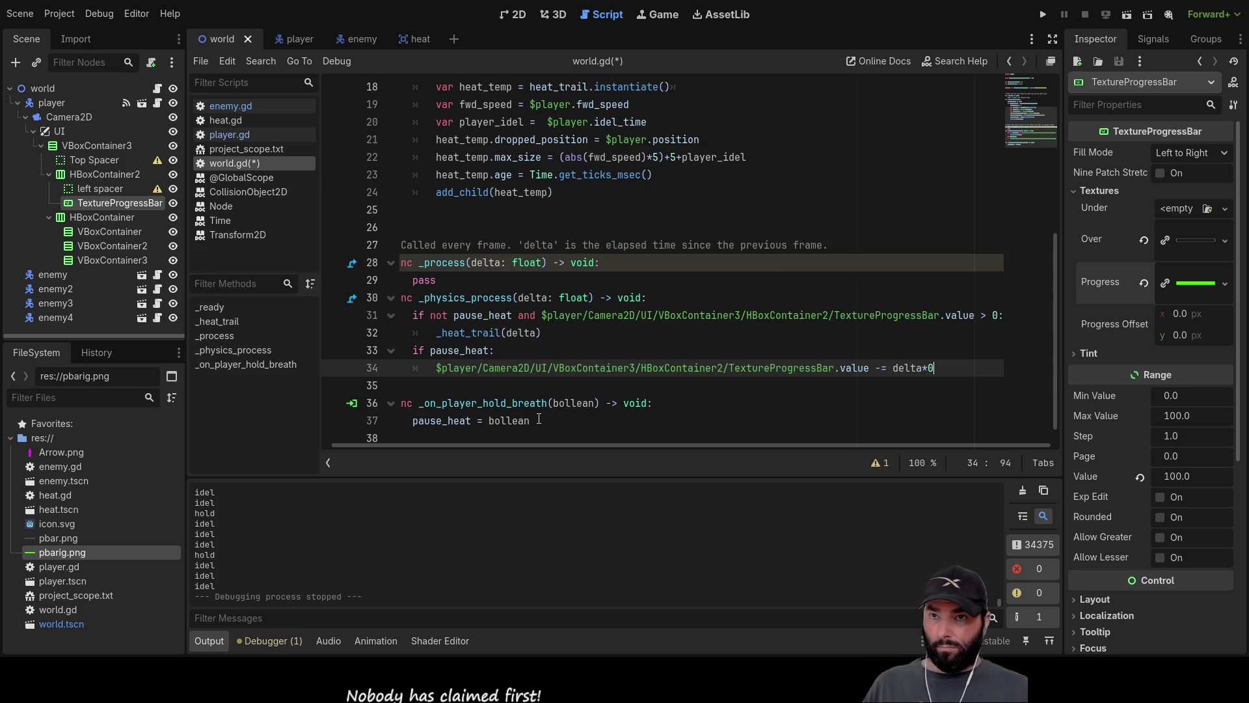
text(.1)
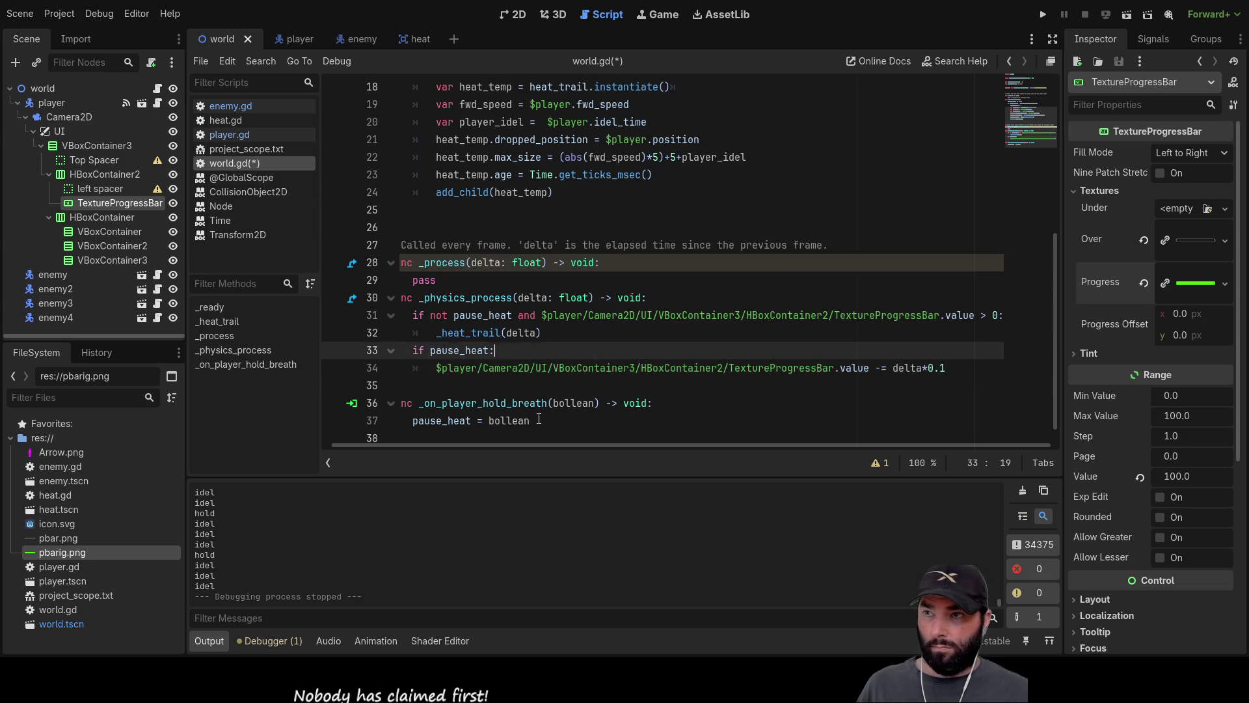
key(Left)
key(Left)
key(Left)
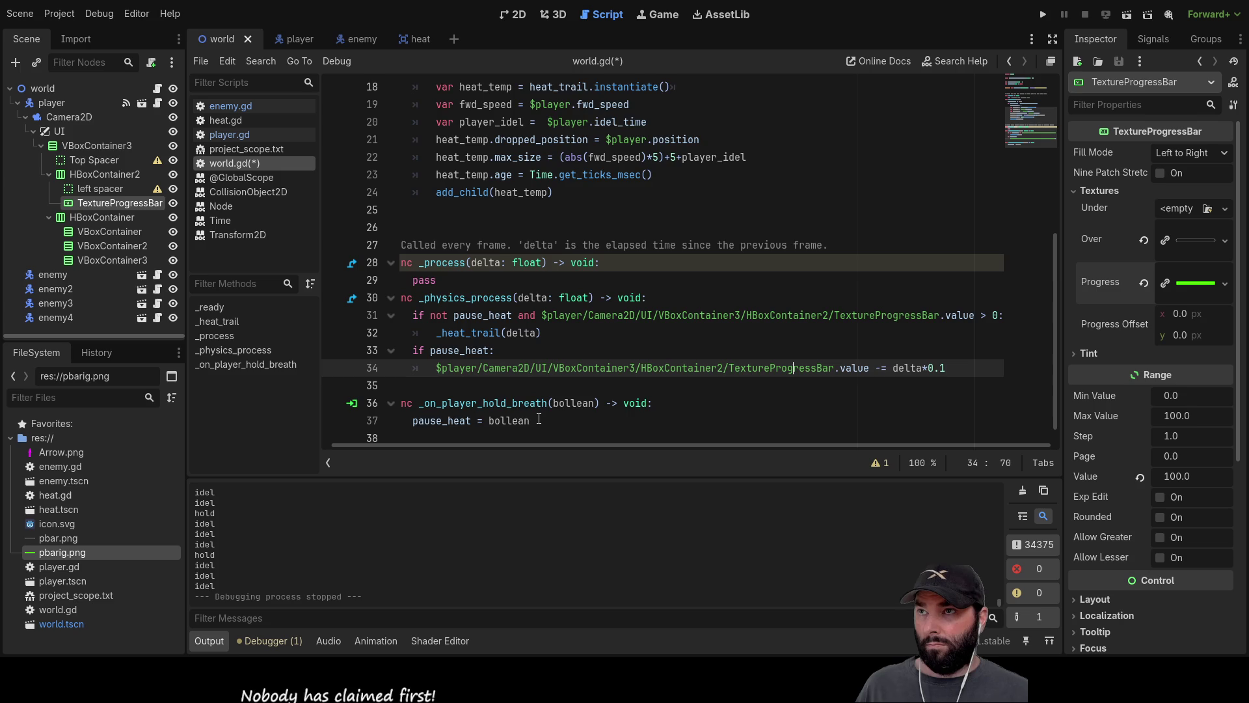
scroll(468, 390, up, 3)
scroll(468, 391, up, 3)
click(501, 192)
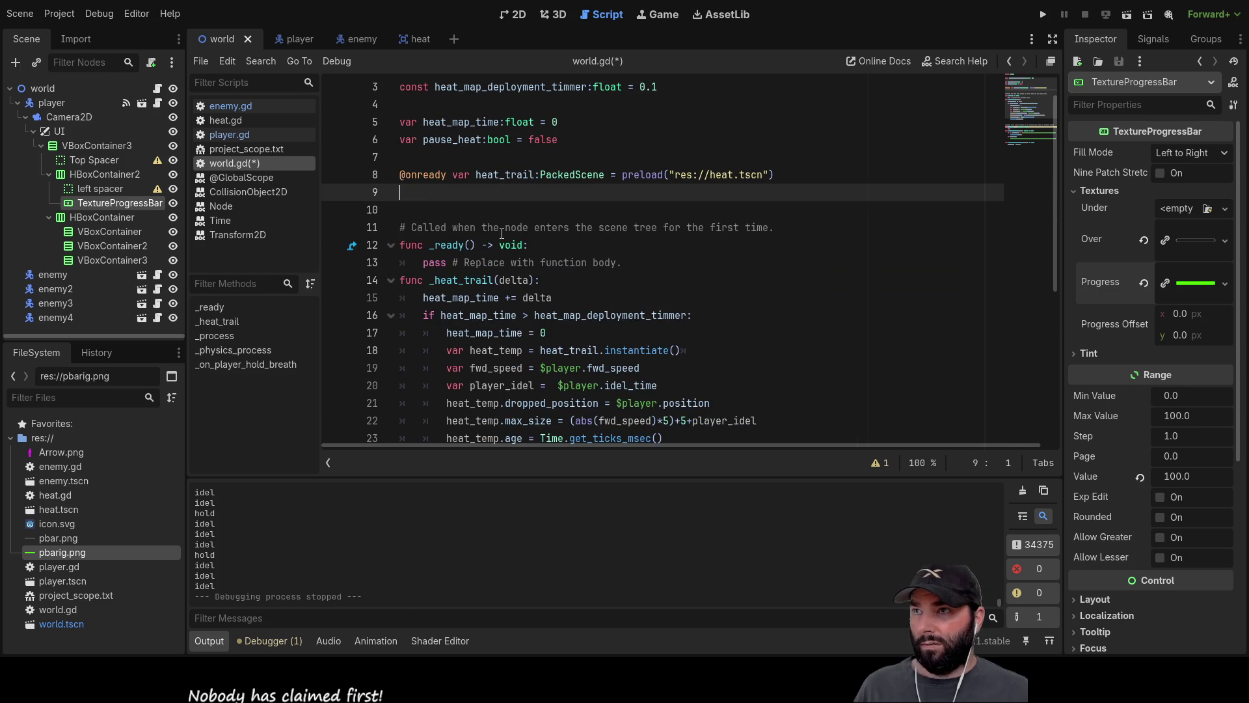
text(@on)
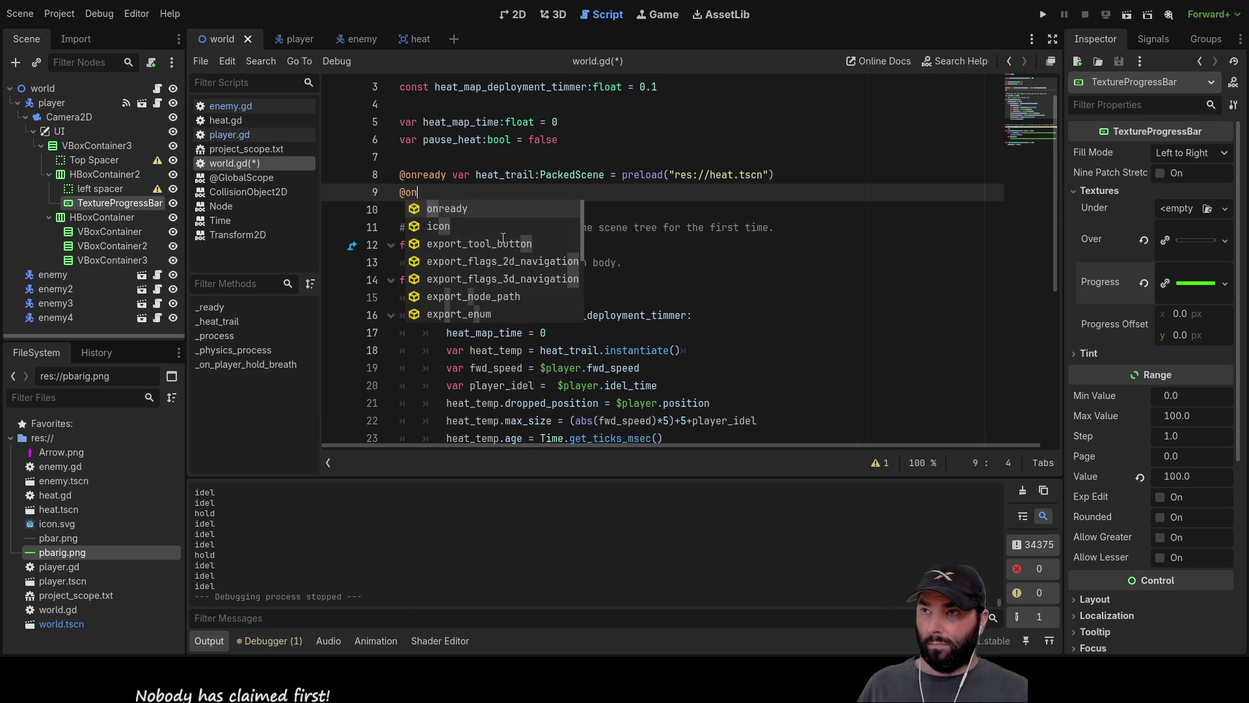
key(Return)
text(var)
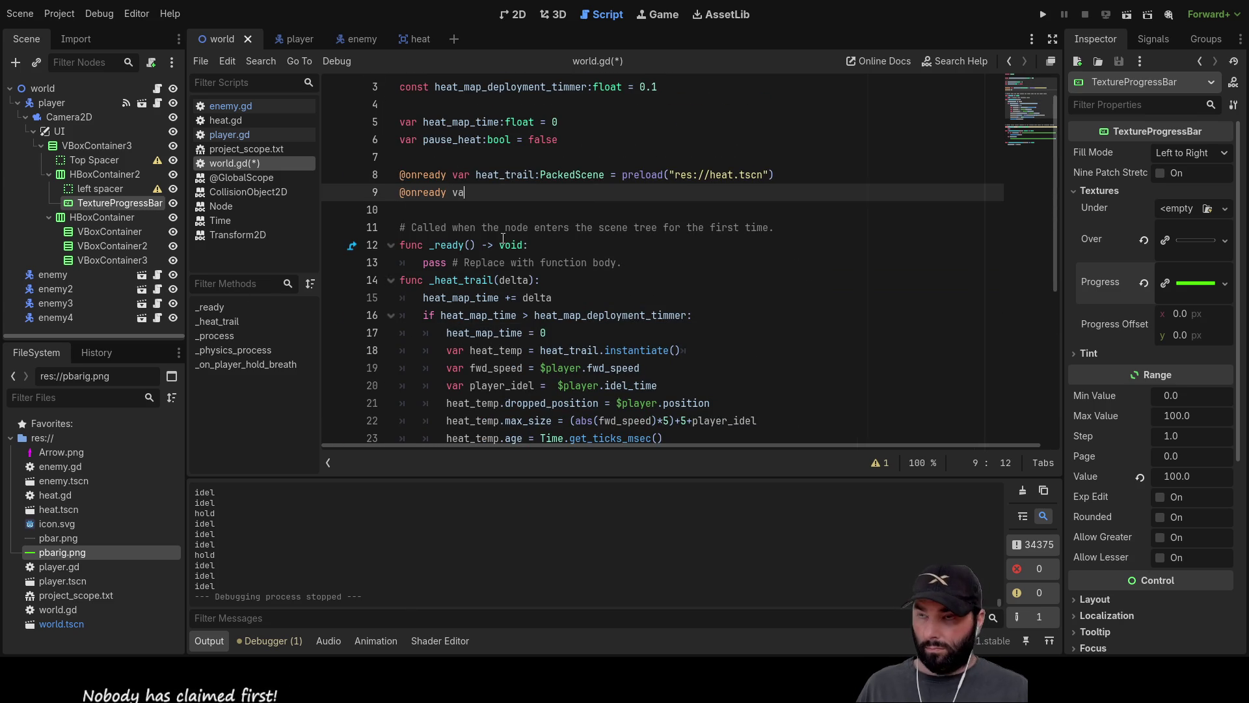
scroll(456, 244, down, 5)
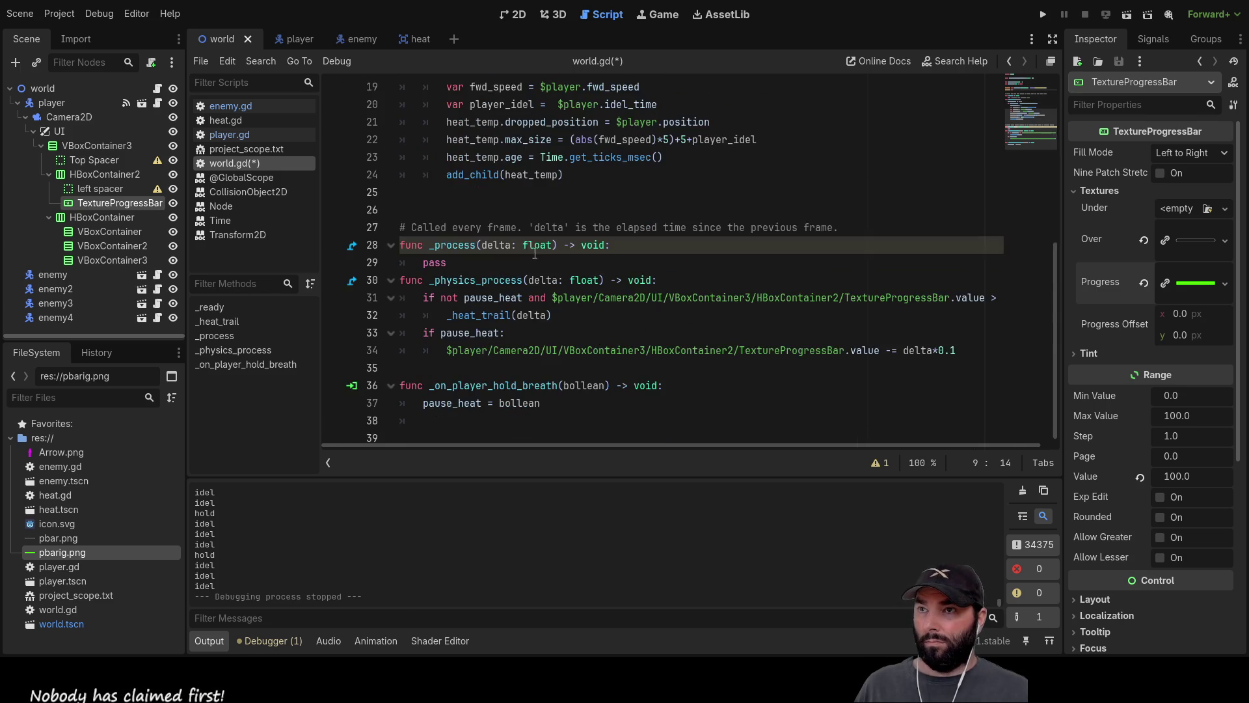
scroll(445, 246, up, 5)
mouse_move(112, 202)
mouse_down()
mouse_move(424, 212)
mouse_move(488, 177)
mouse_up()
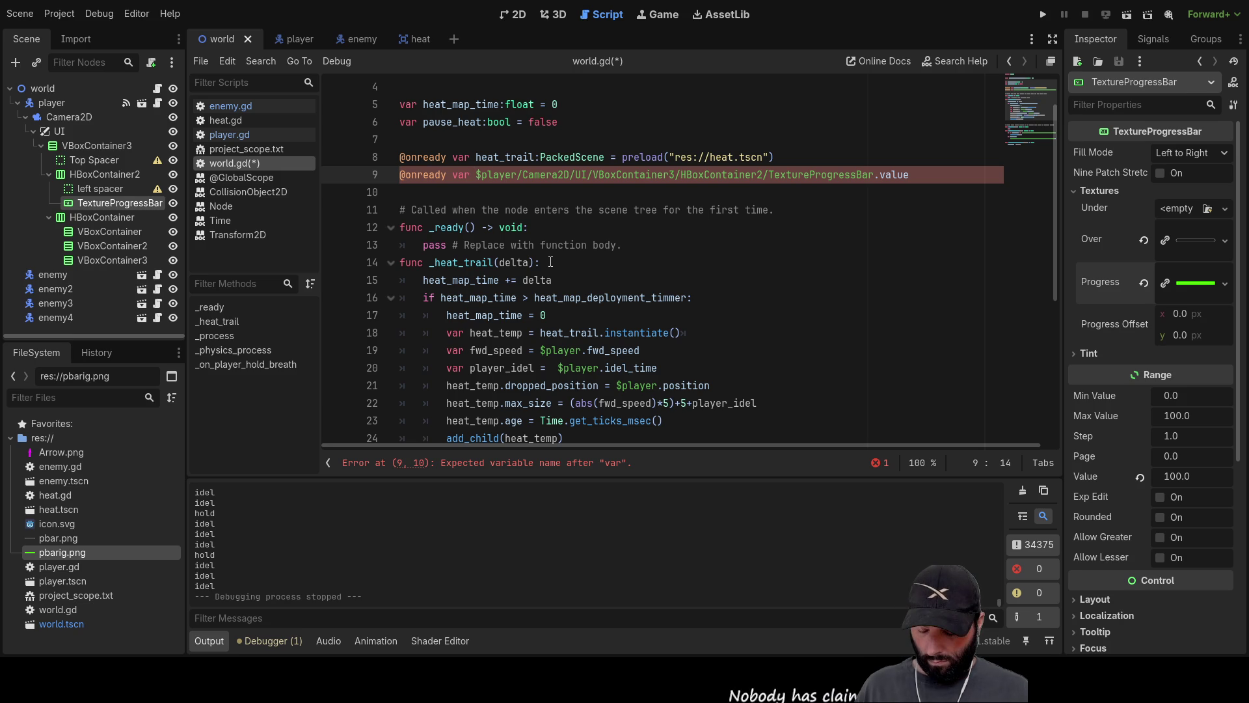
text(player_)
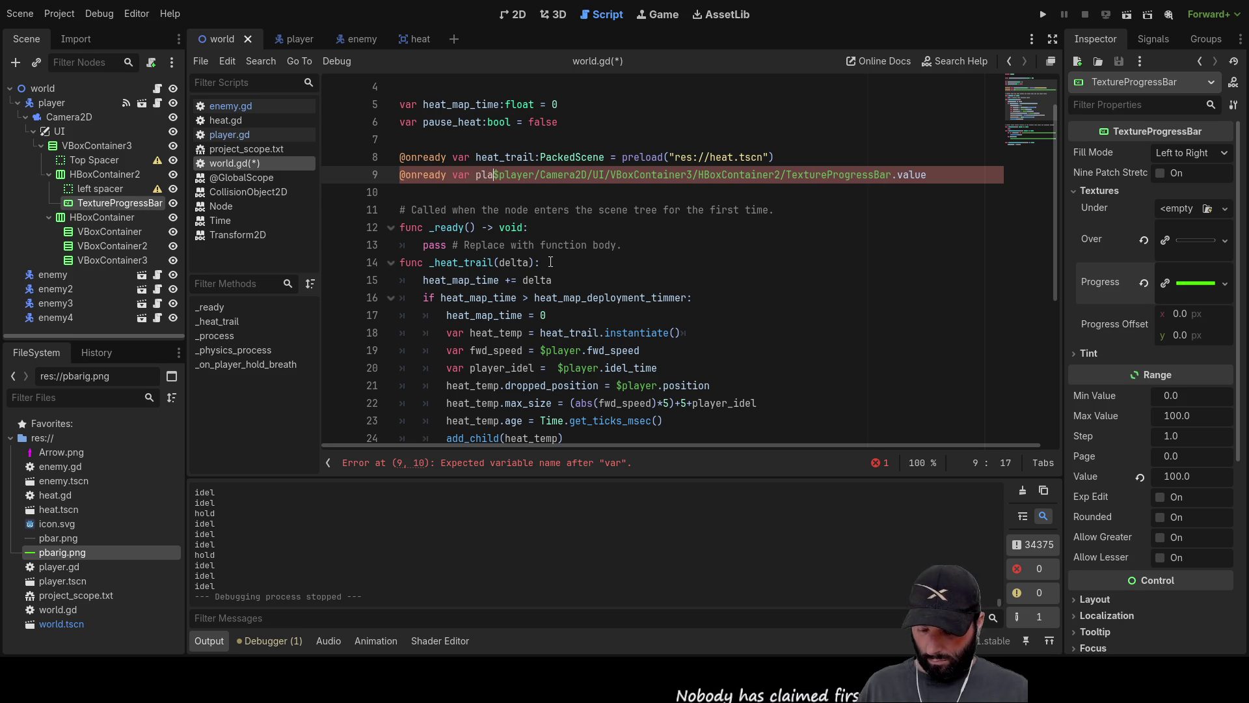
text(breath )
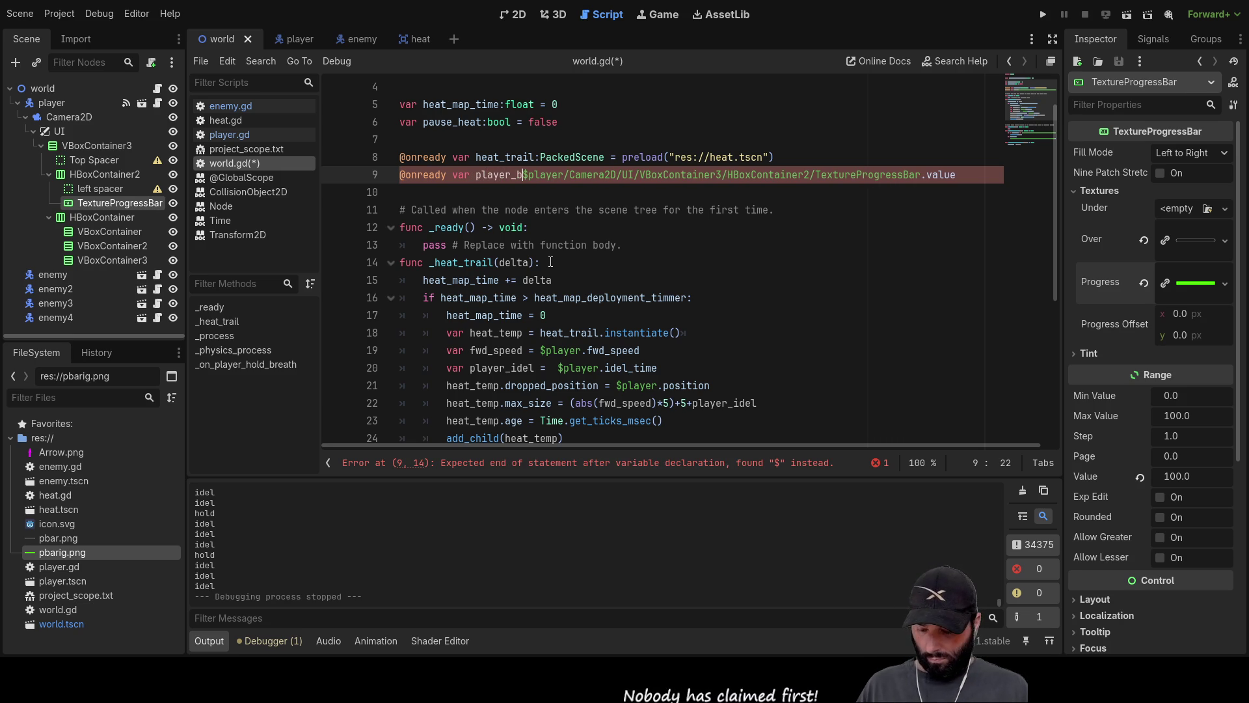
text(=)
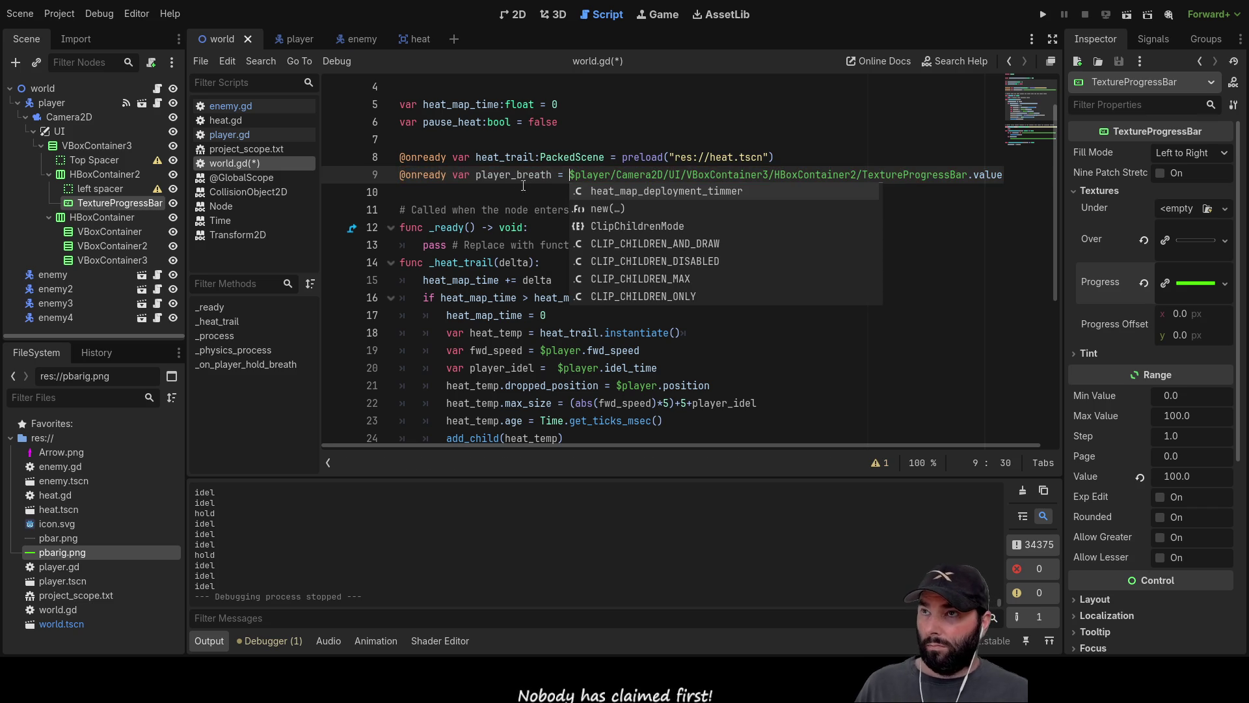
double_click(514, 174)
key(ctrl+c)
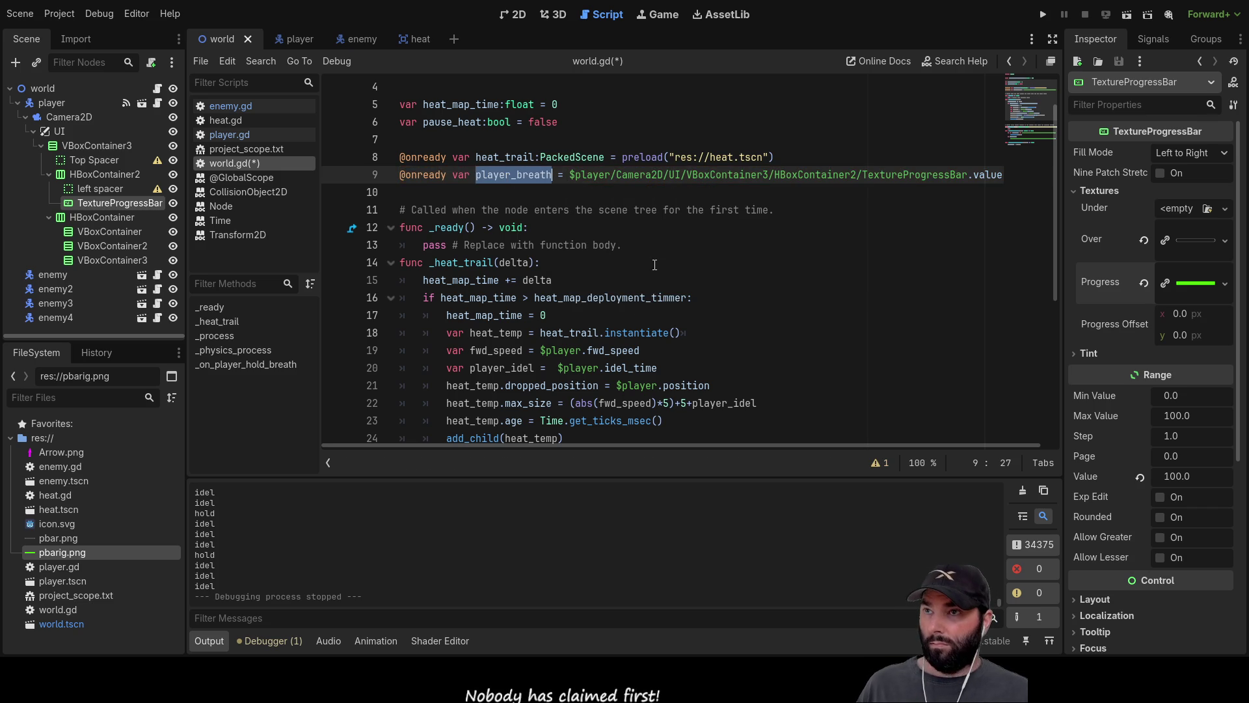
Replace the progress bar value paths on lines 31 and 34 with player_breath.
scroll(540, 273, down, 5)
drag(552, 298, 982, 301)
key(ctrl+z)
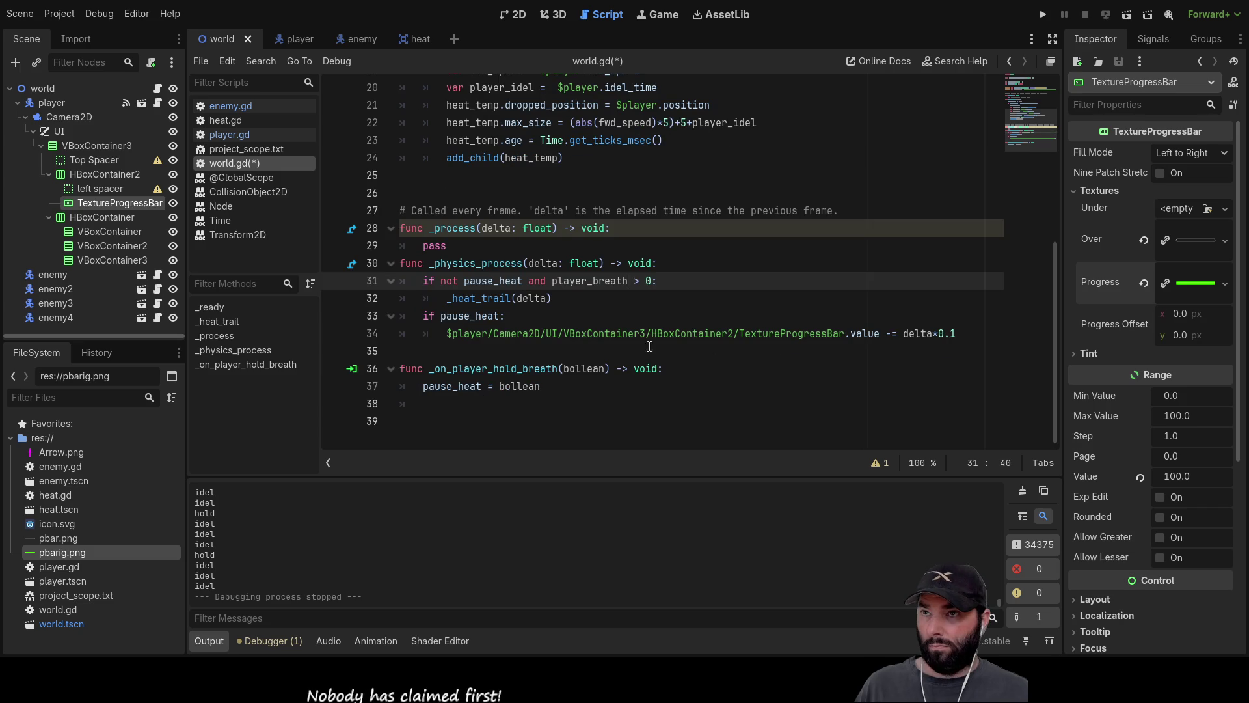
mouse_move(446, 334)
mouse_down()
mouse_move(895, 334)
mouse_move(881, 333)
mouse_up()
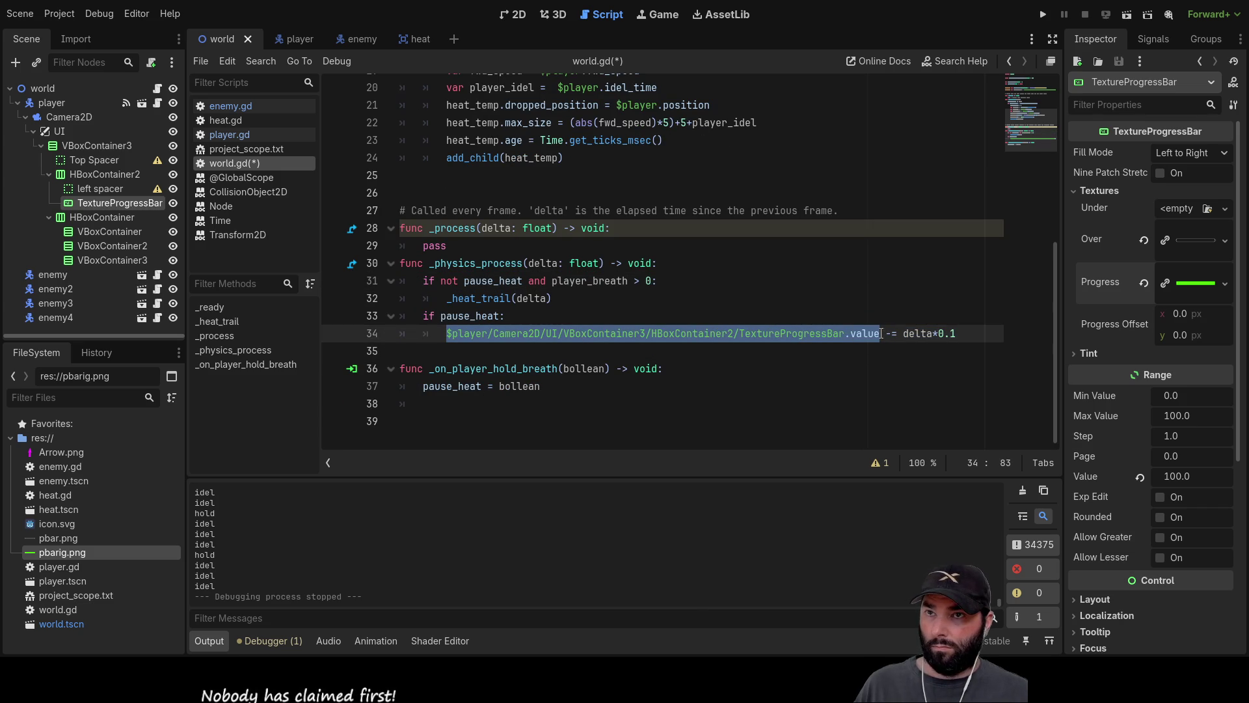
key(ctrl+v)
double_click(465, 334)
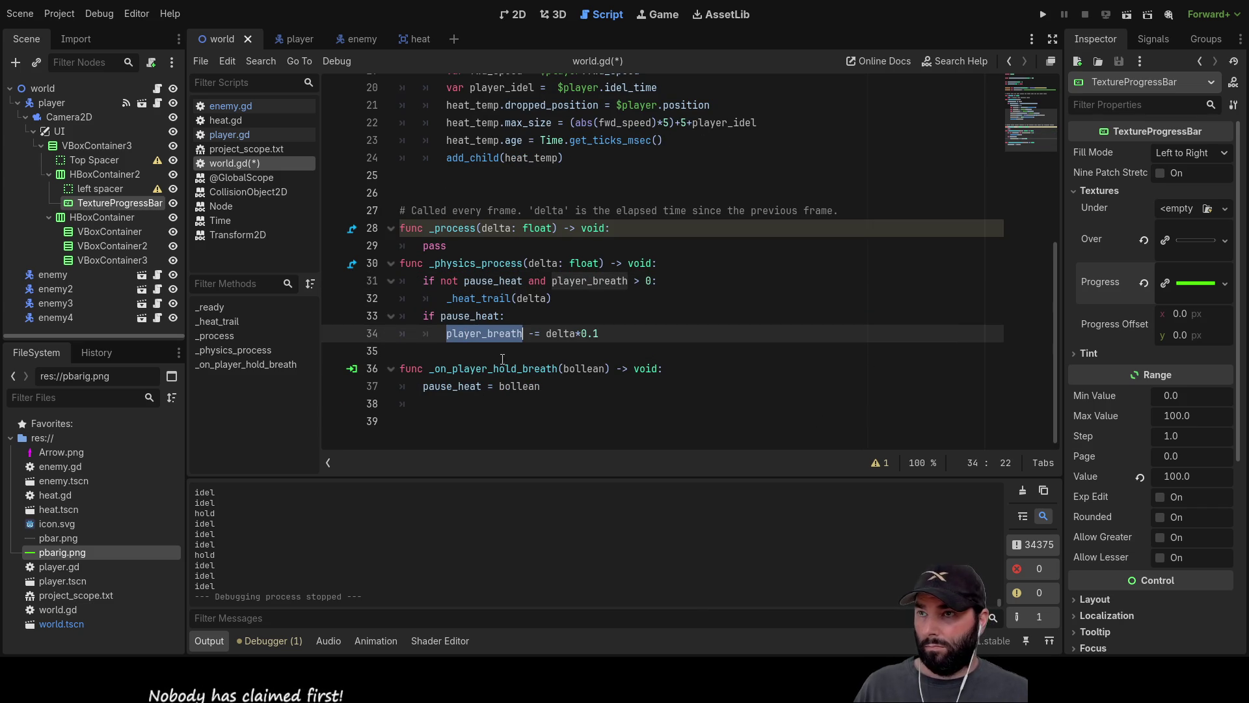
click(426, 316)
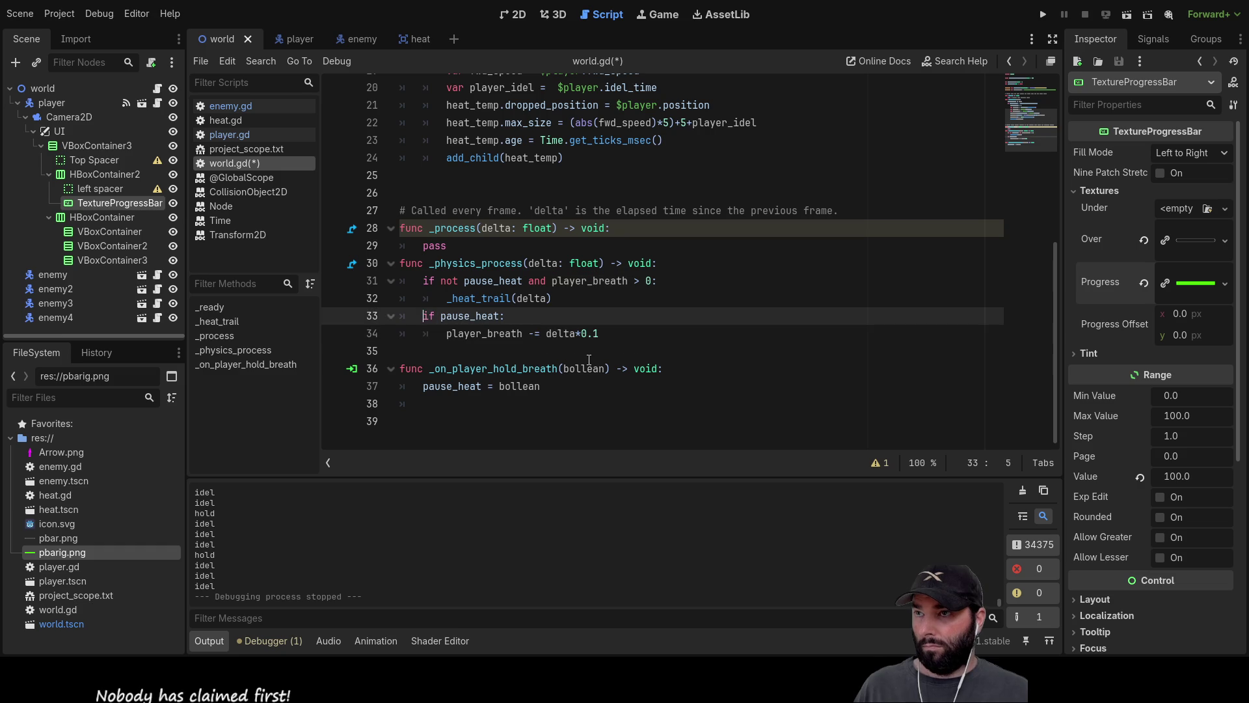
Insert 'player_breath += delta*0.1' above 'if pause_heat:' and run the game.
key(ctrl+shift+Return)
key(ctrl+v)
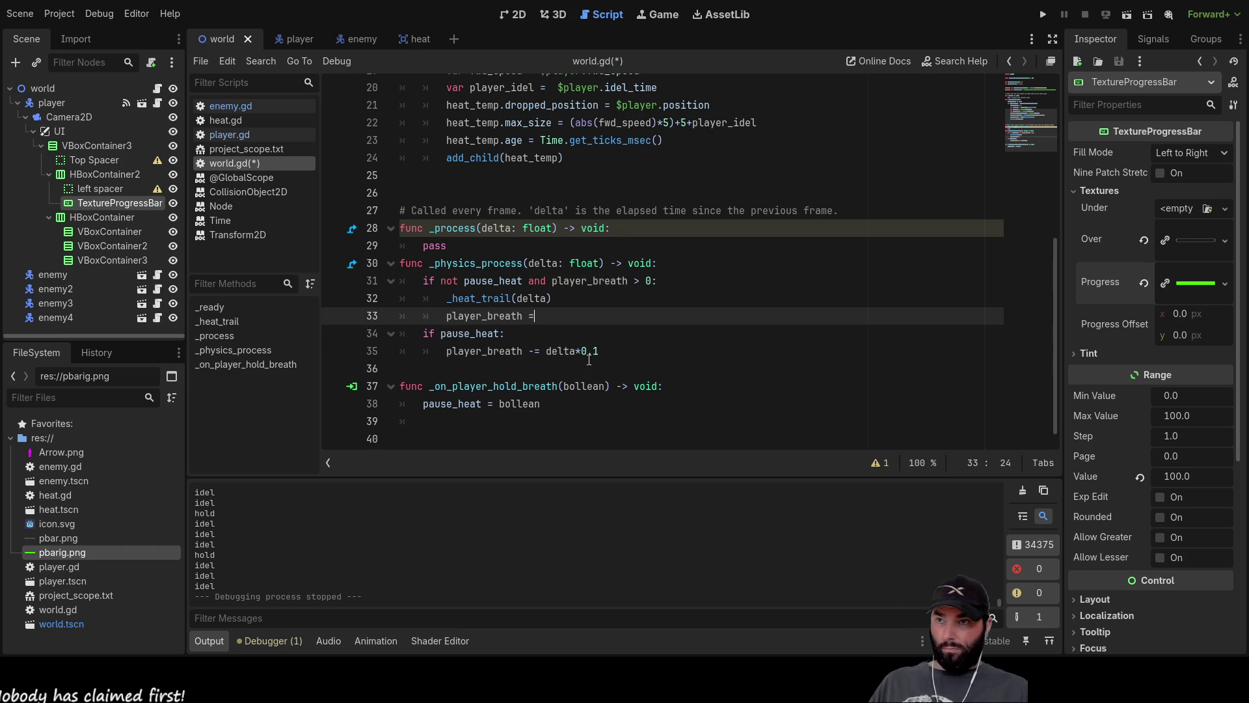
text(+=)
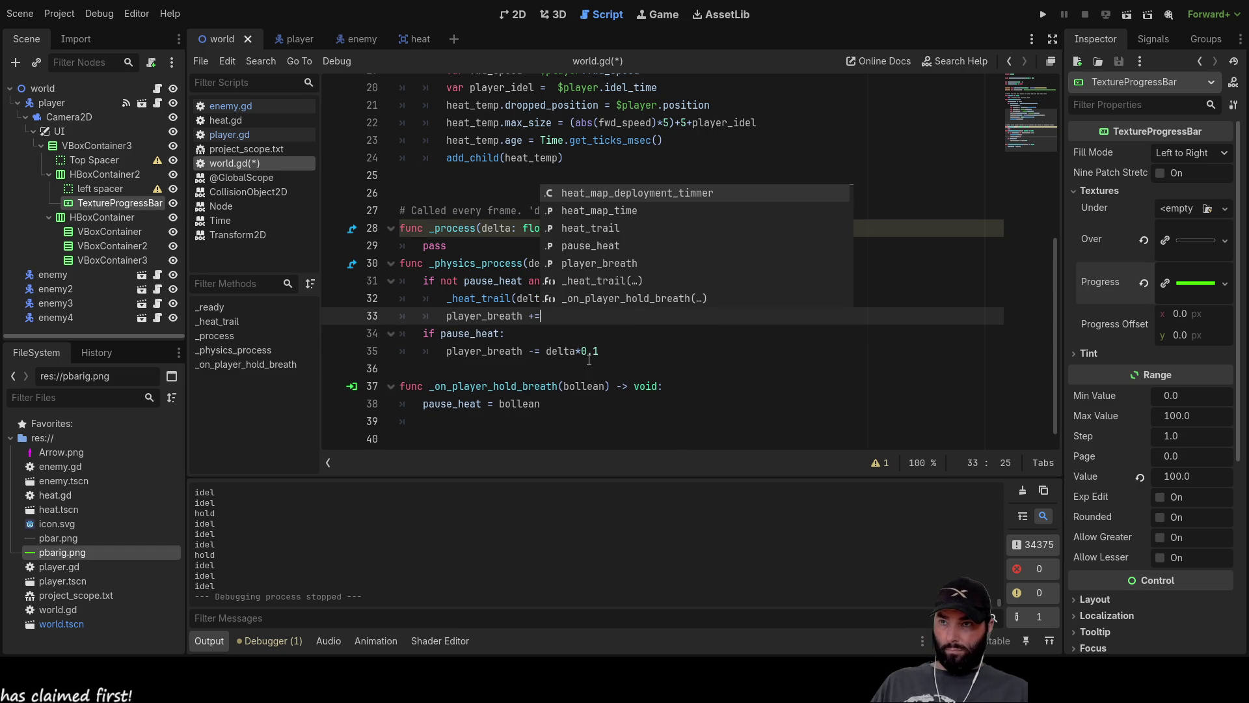
drag(609, 351, 545, 351)
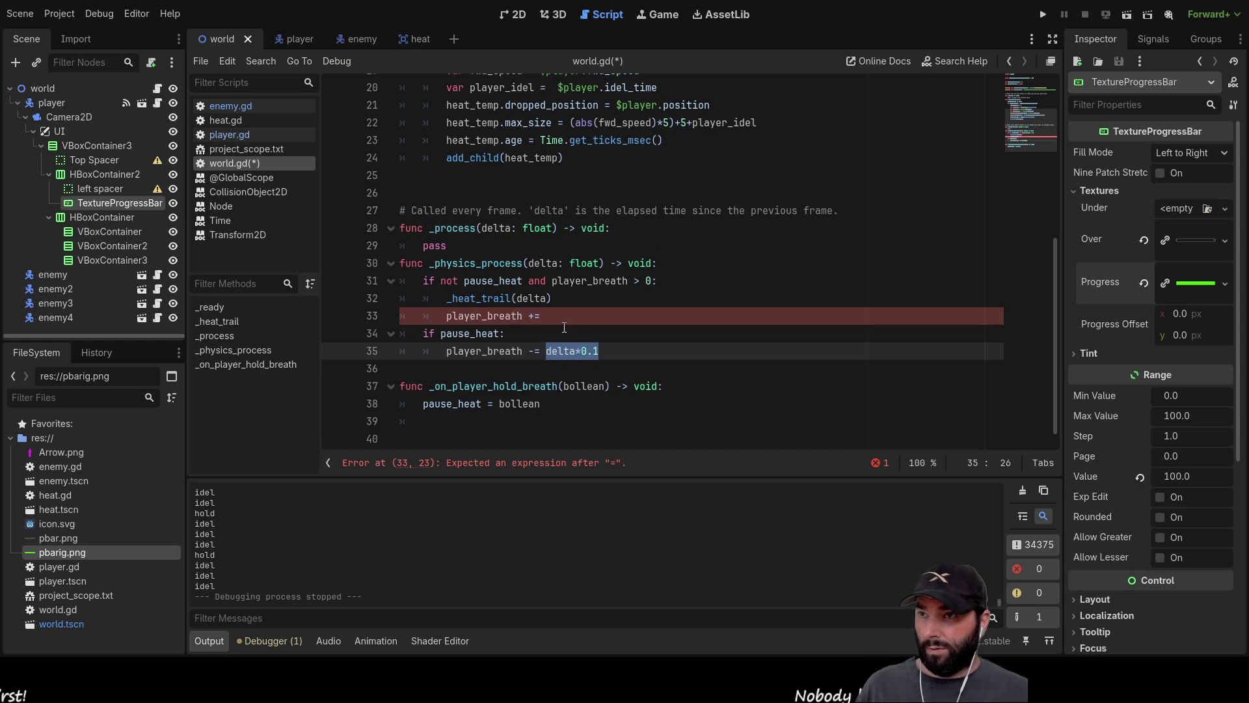
key(ctrl+c)
key(Up)
key(Up)
key(ctrl+v)
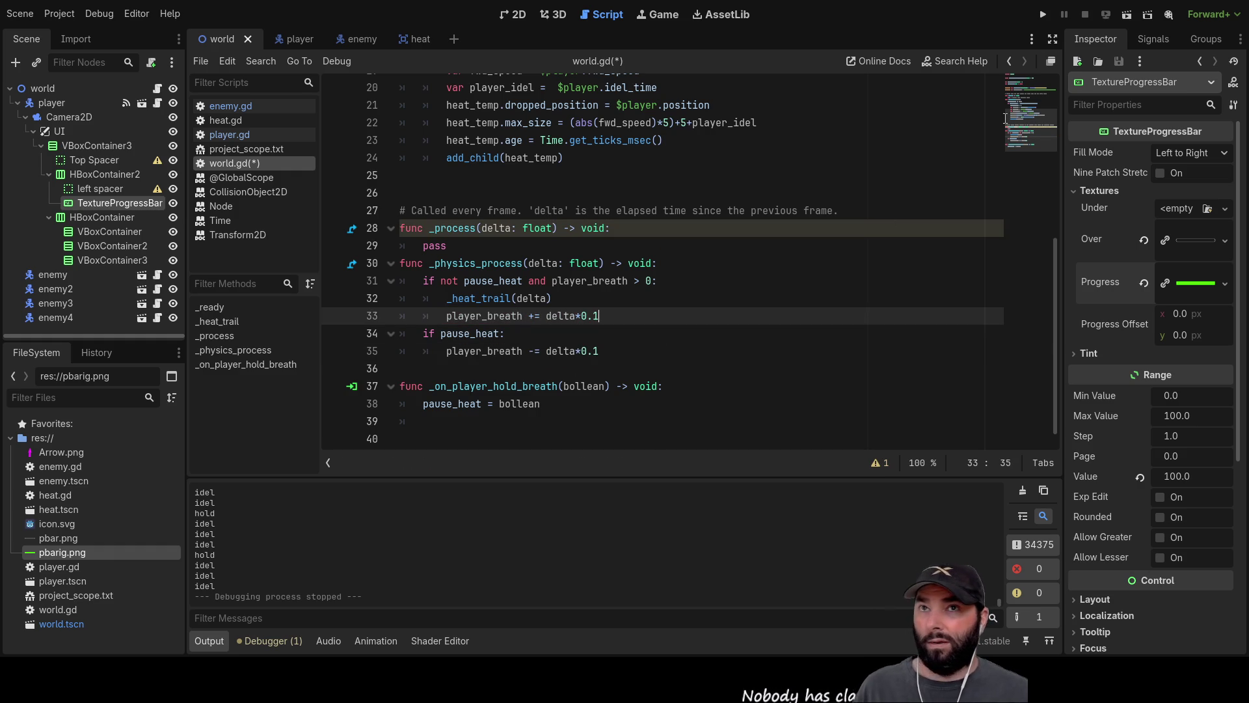
click(1043, 14)
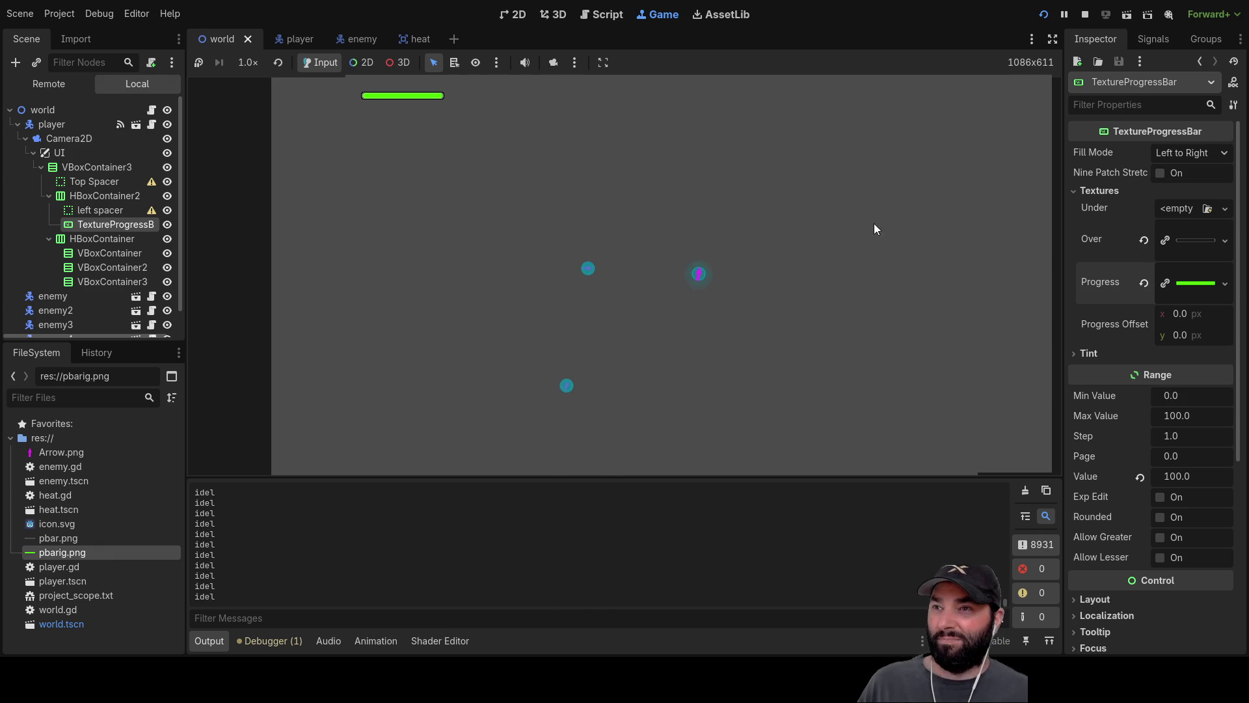
Stop the running game with F8.
key(F8)
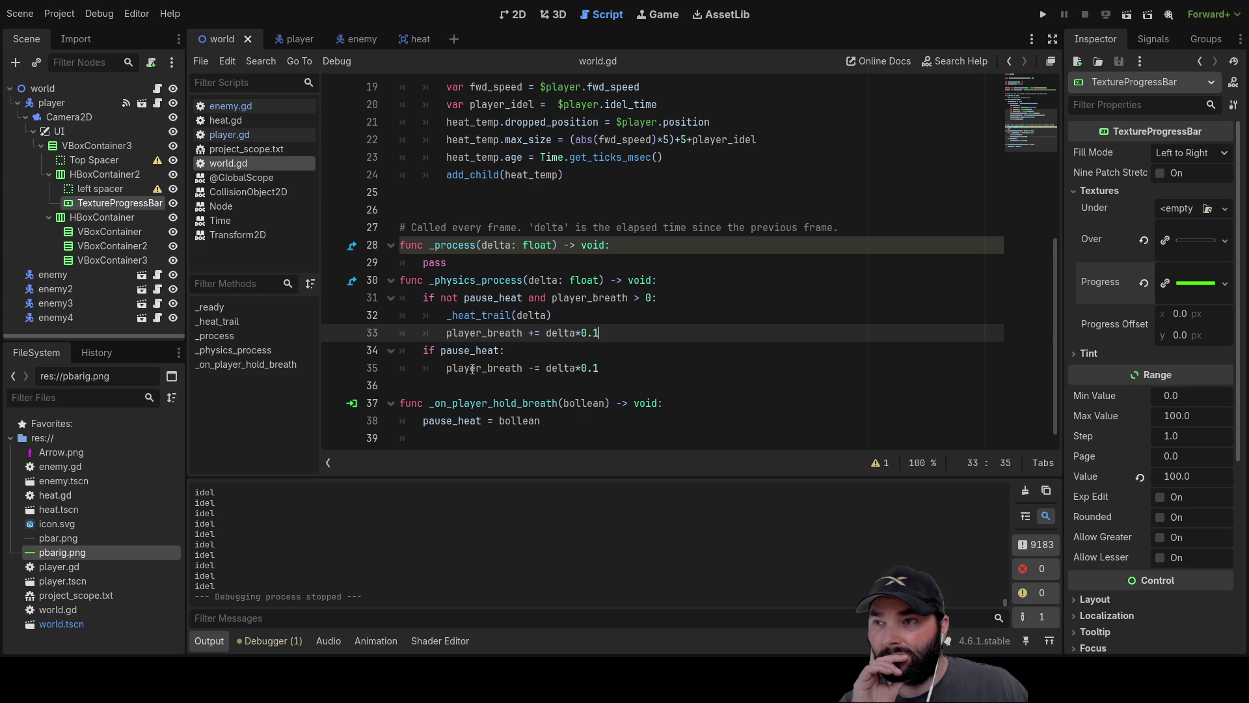
Add print(player_breath) on line 36 under the drain line, pasting the copied variable name.
double_click(473, 369)
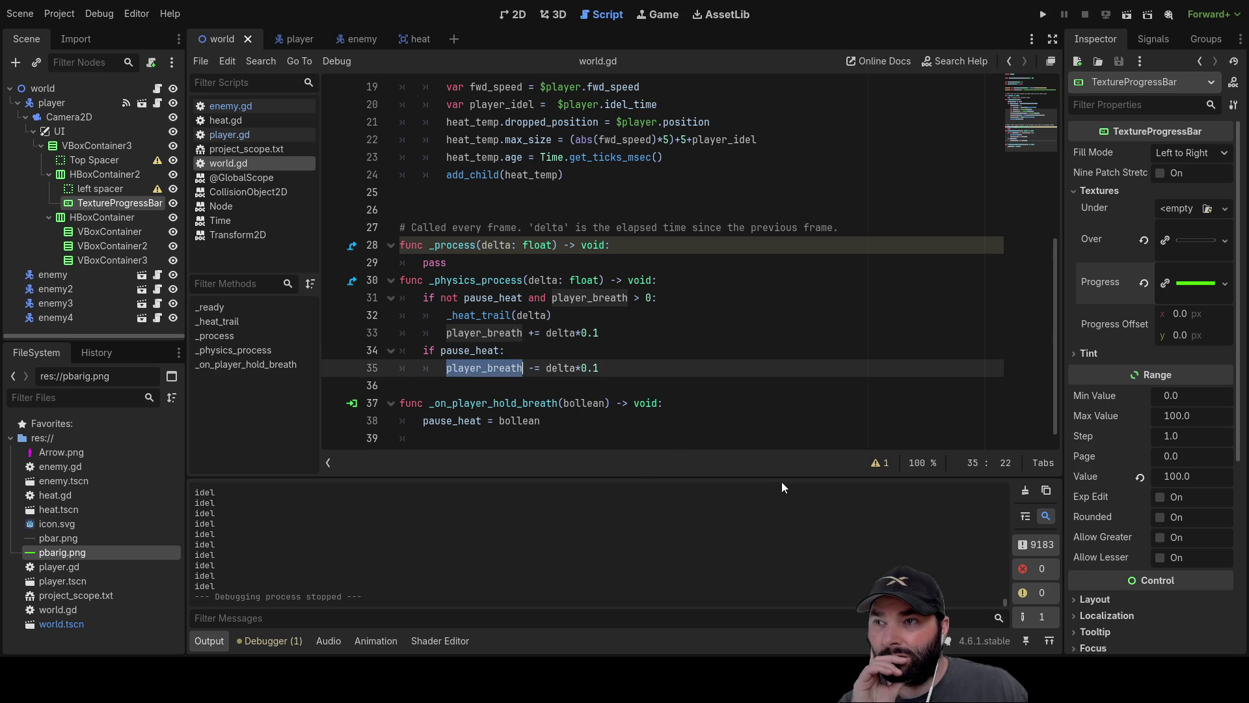
scroll(556, 284, up, 6)
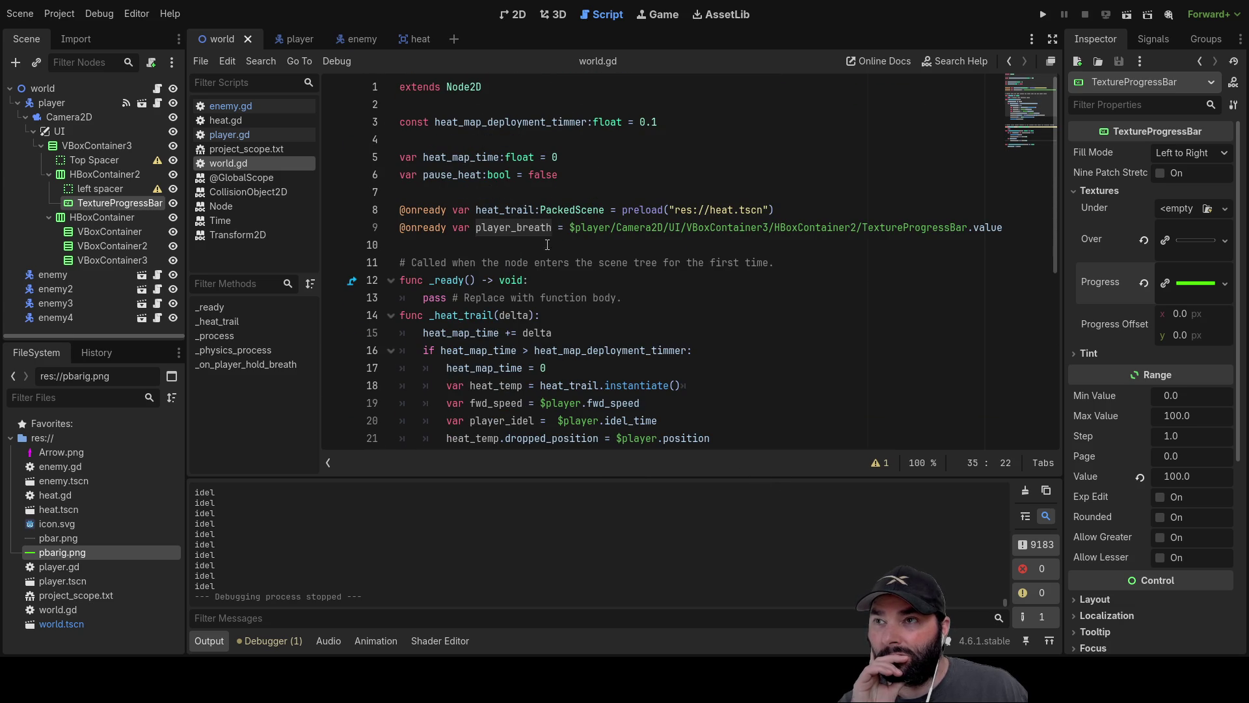
scroll(691, 335, down, 6)
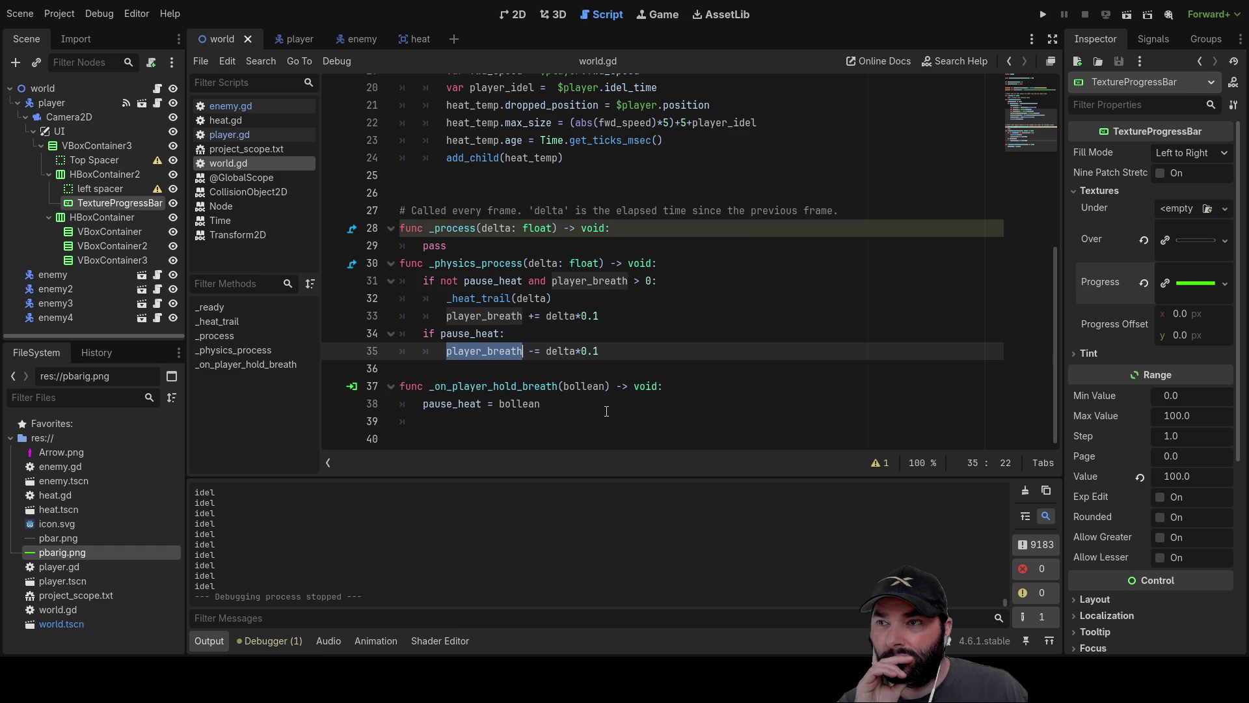
scroll(684, 303, up, 6)
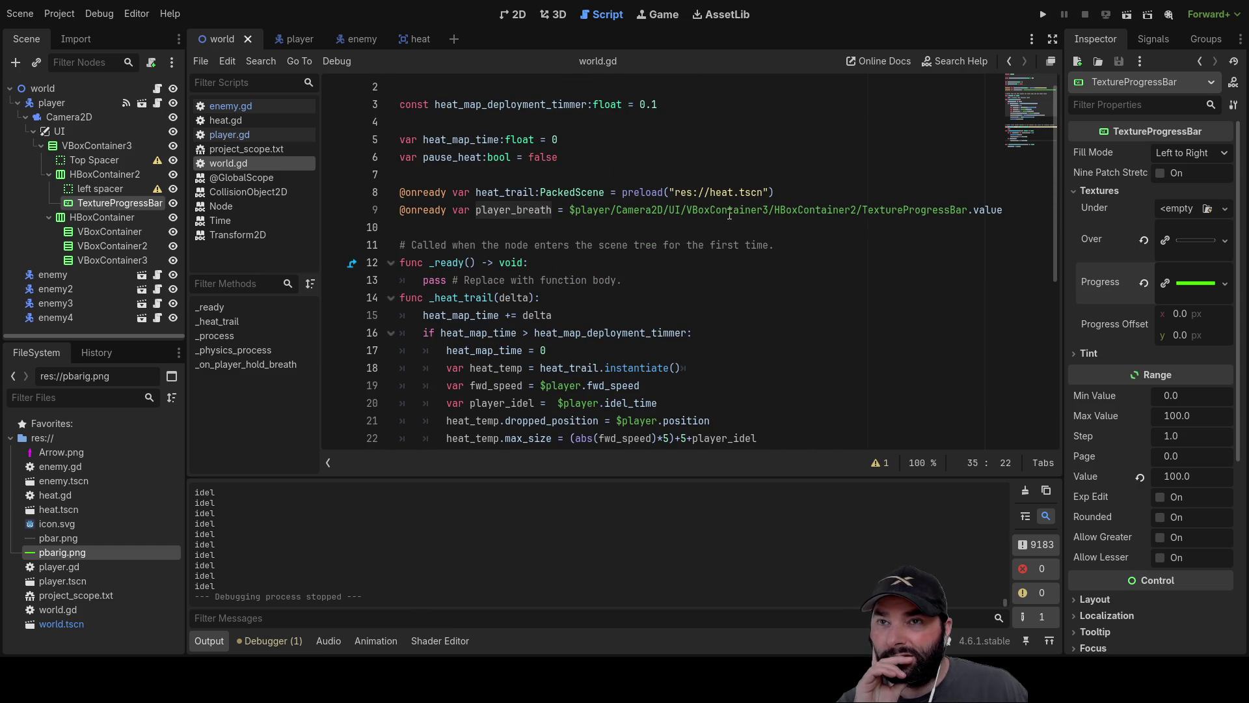
scroll(535, 332, down, 6)
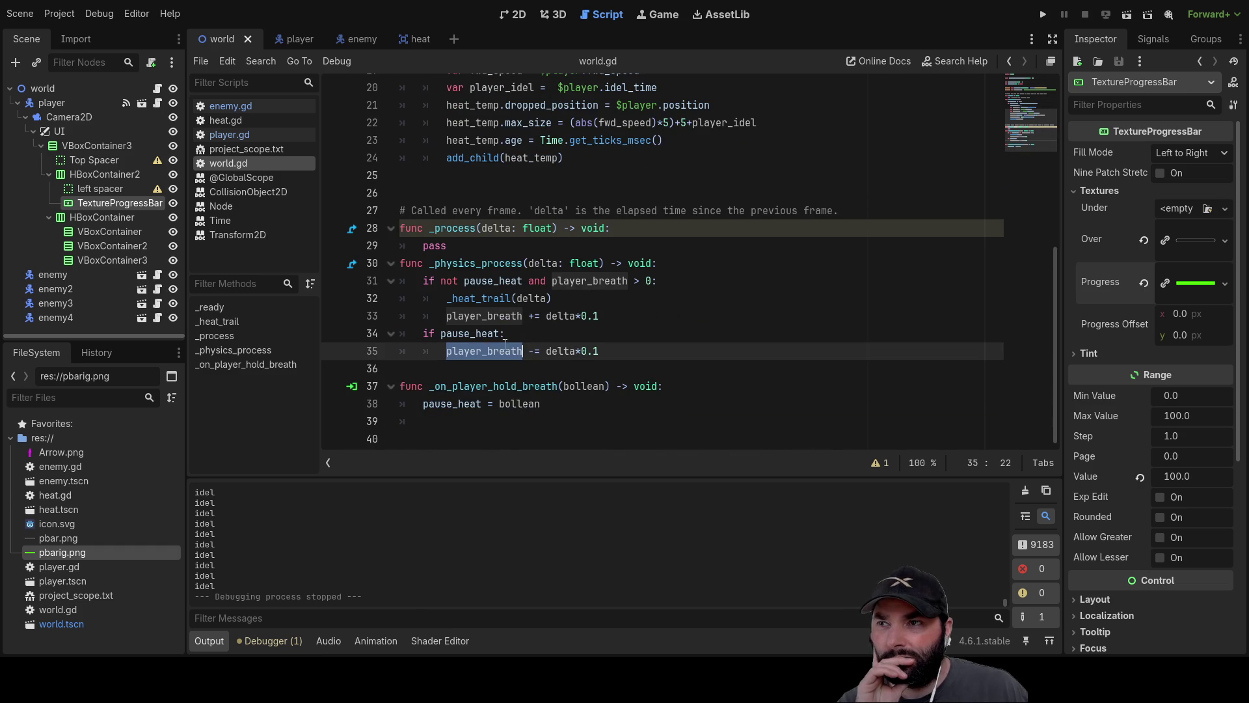
click(457, 363)
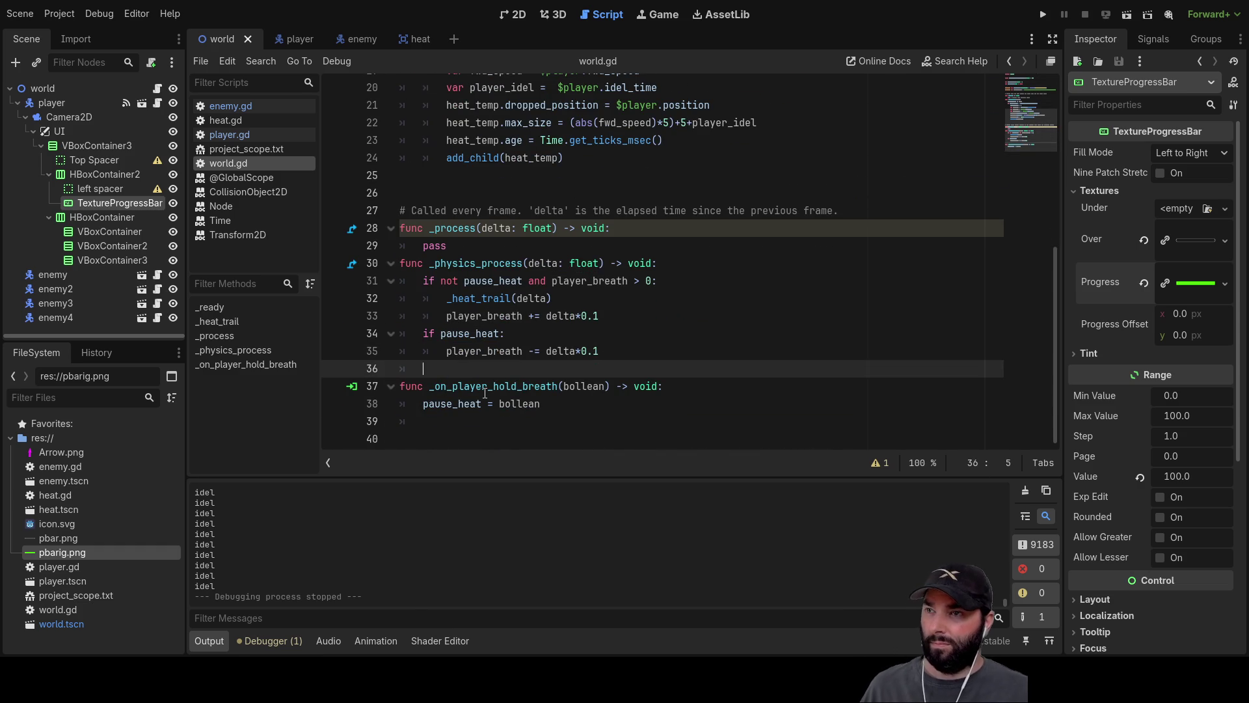
text(print()
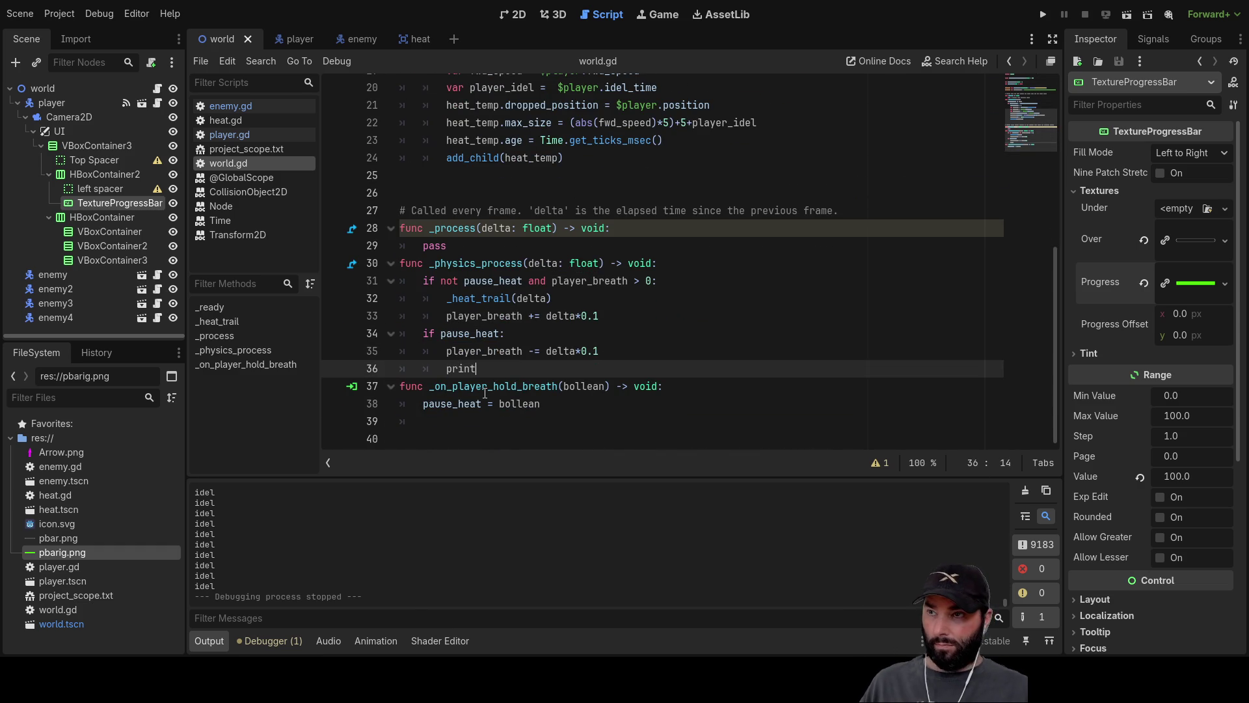
key(Up)
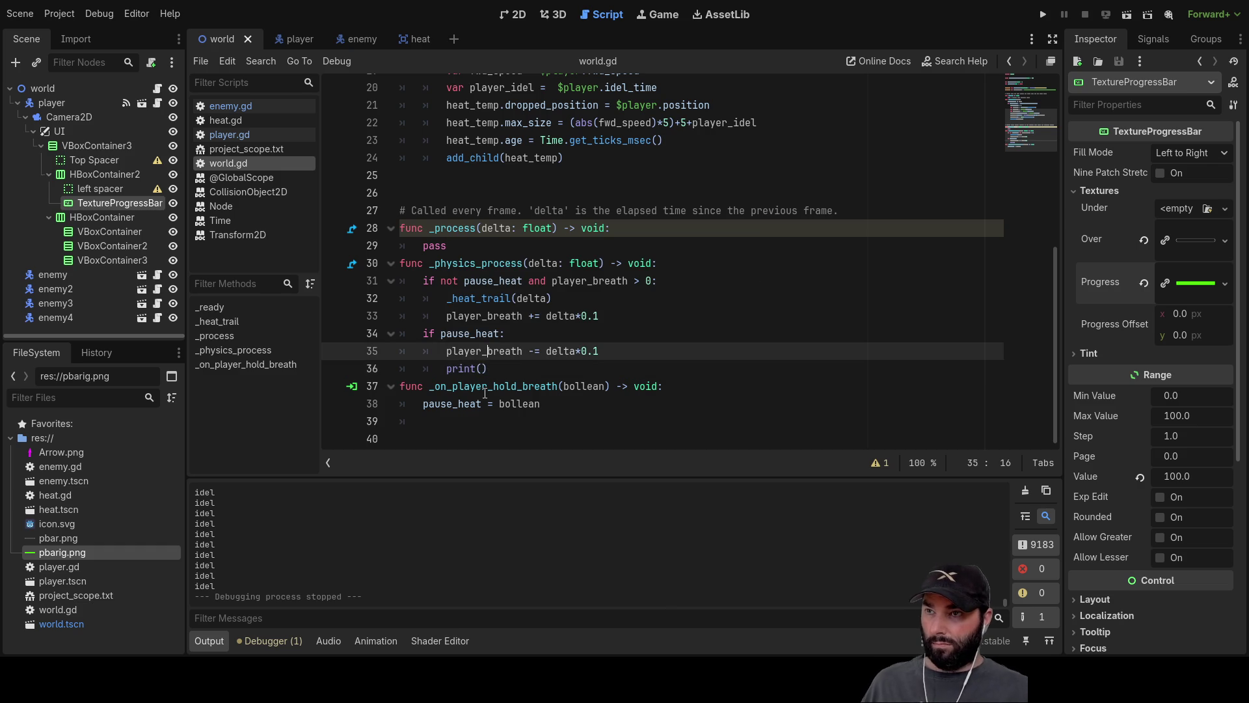
double_click(495, 355)
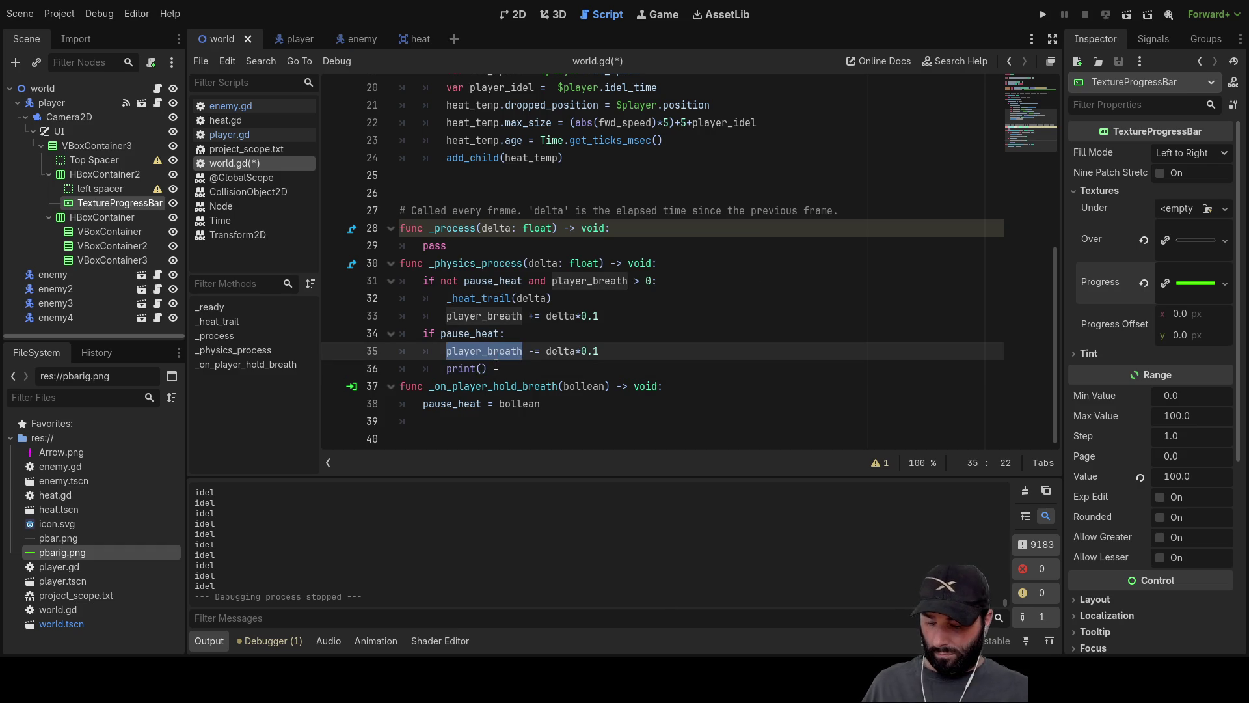
key(ctrl+c)
click(482, 368)
key(ctrl+v)
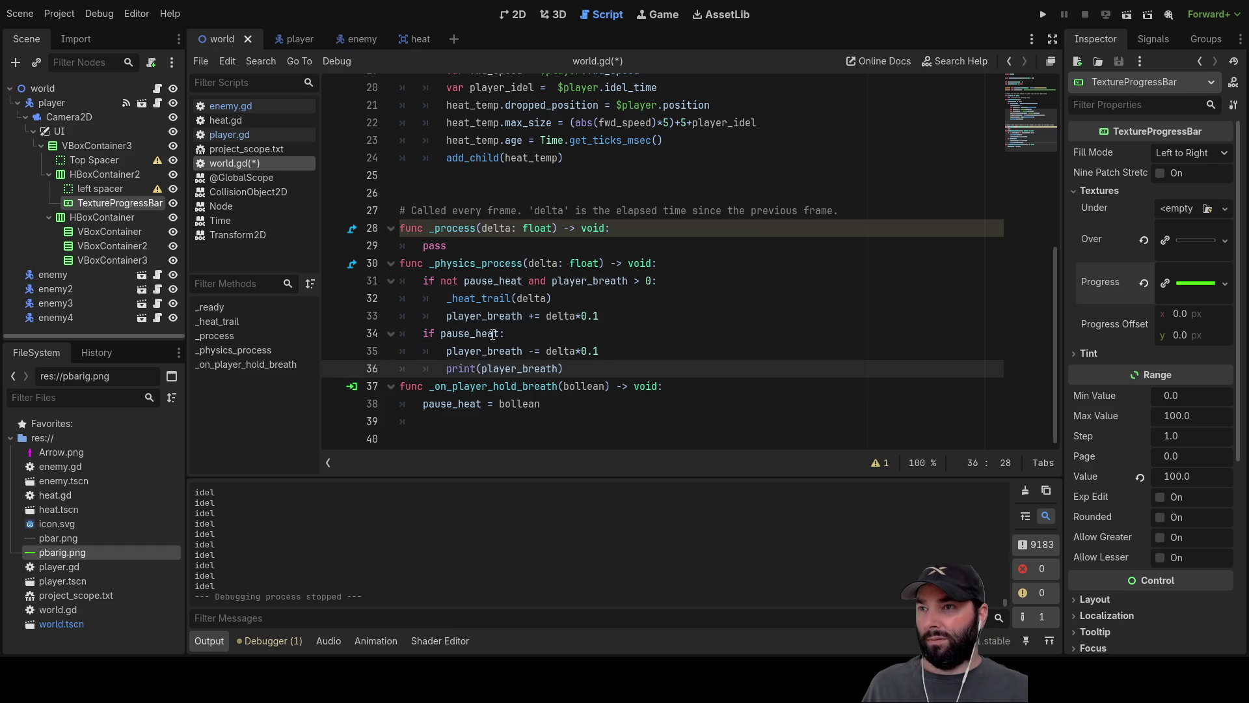
Switch to player.gd from the script list.
double_click(462, 365)
scroll(508, 316, up, 7)
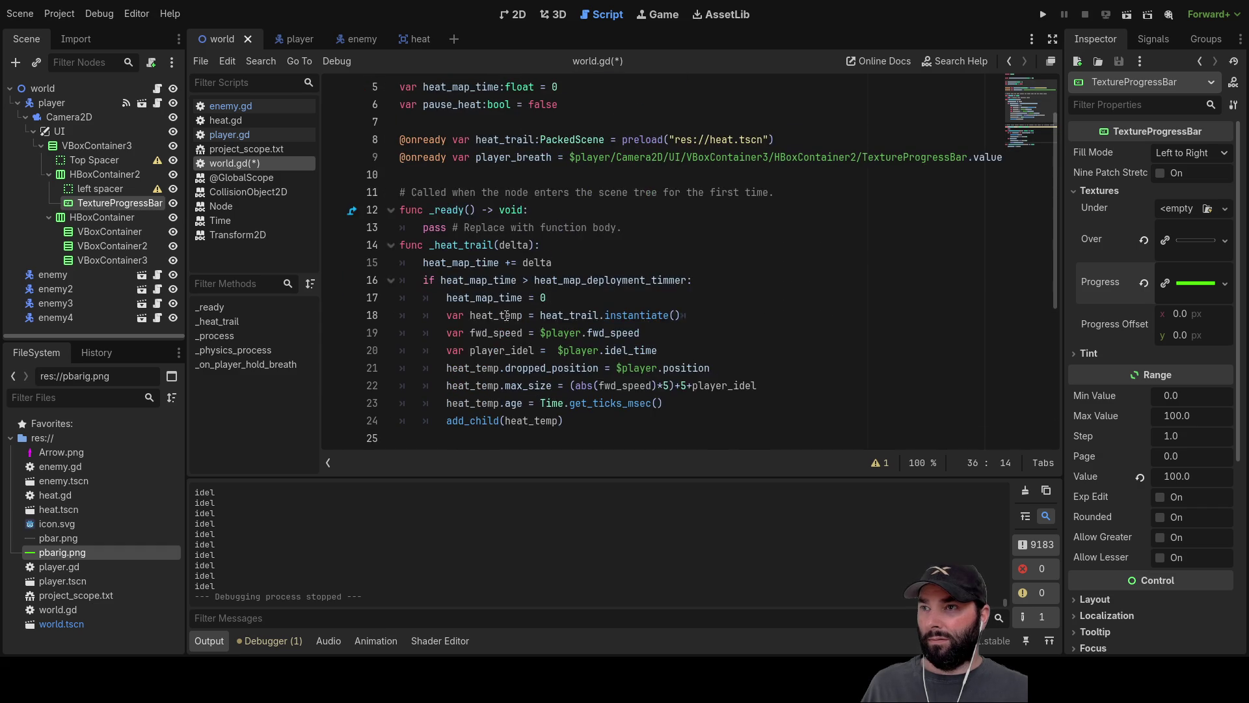
scroll(508, 317, down, 7)
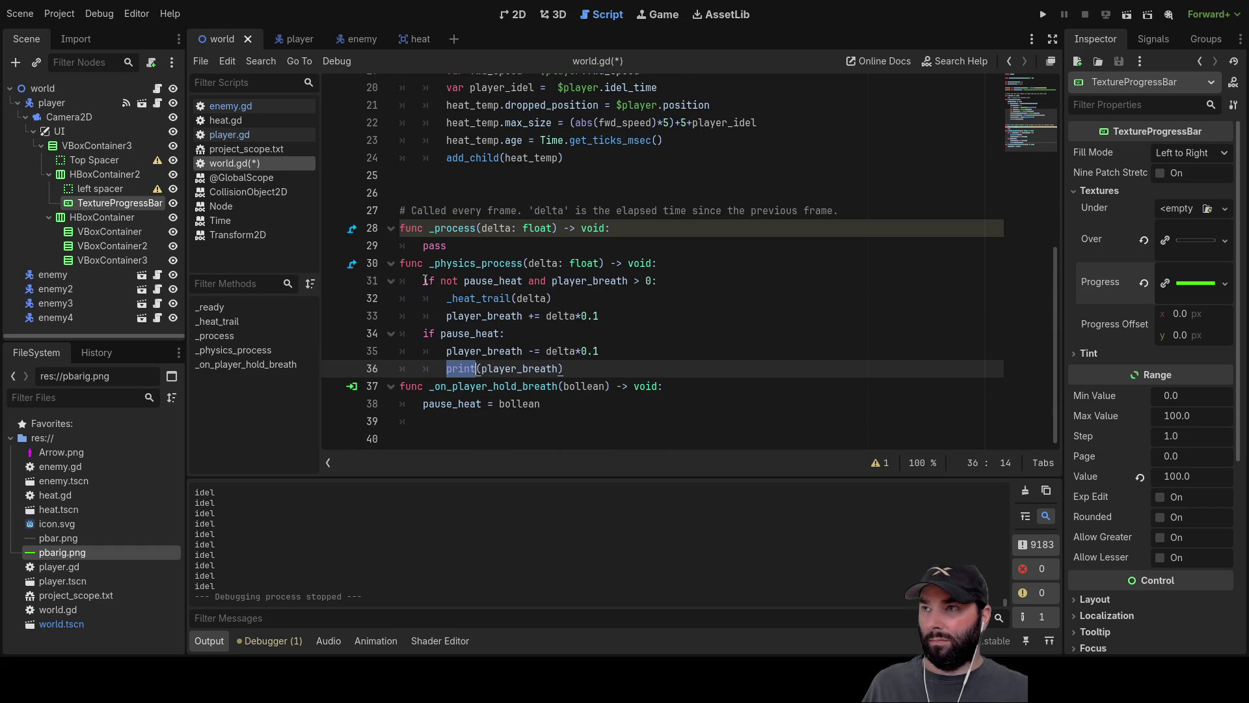
click(235, 135)
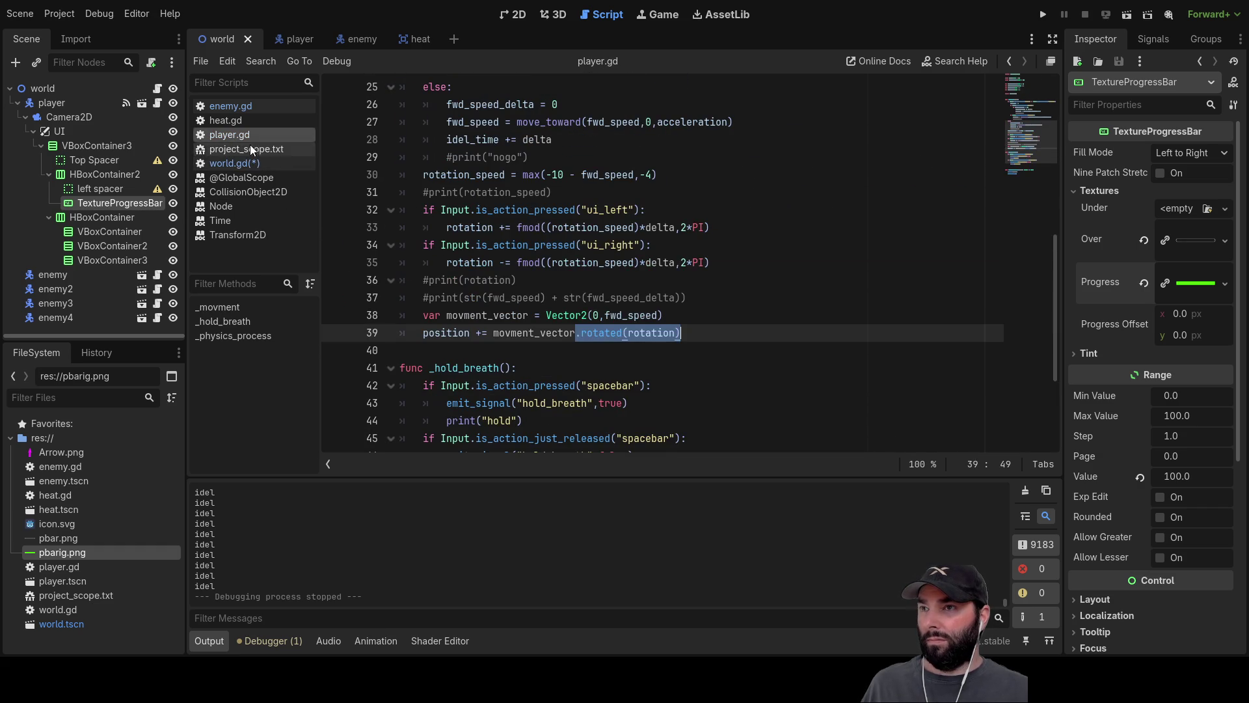
Comment out print("hold") on line 44 and print("release") on line 47 in player.gd.
scroll(549, 296, down, 2)
click(447, 315)
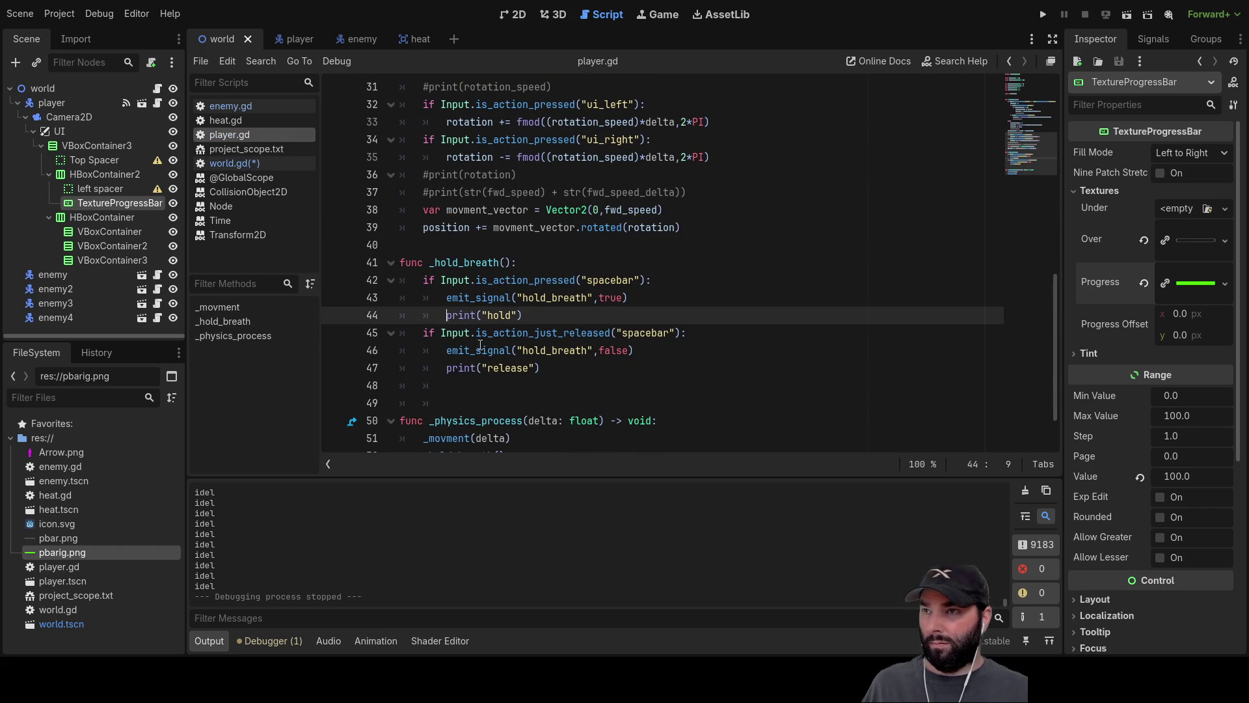
text(#)
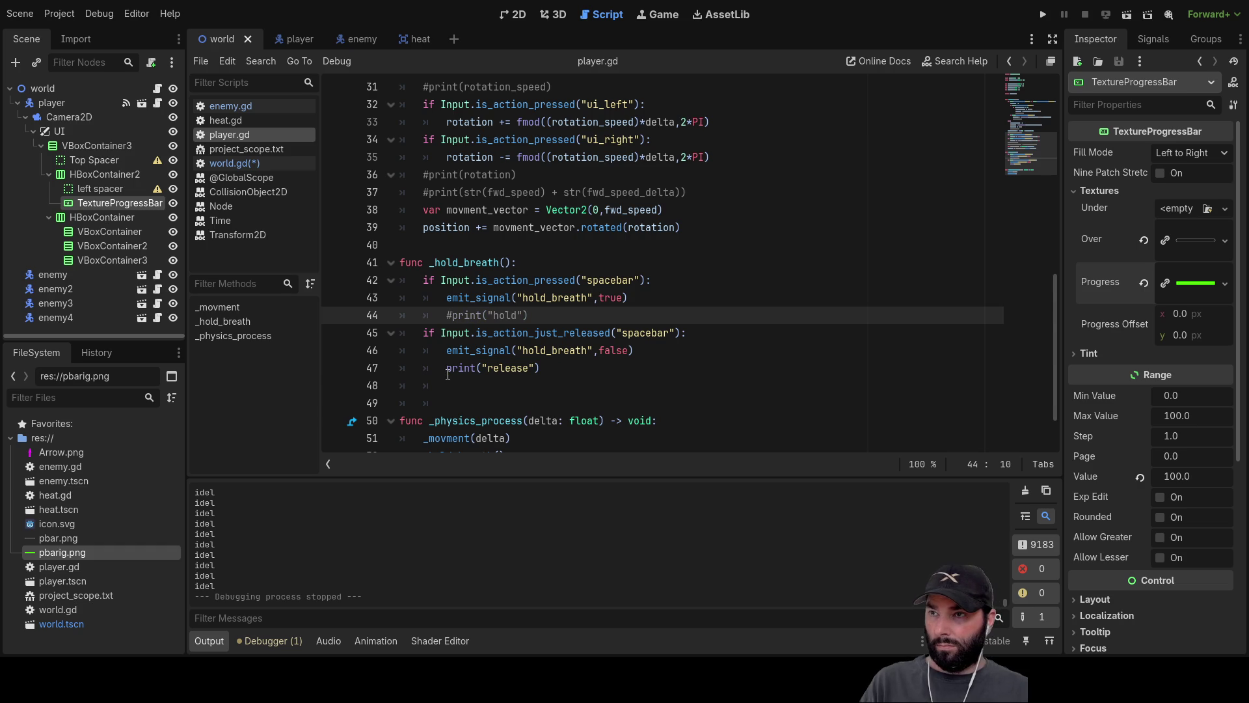
click(448, 374)
text(#)
Test-run the project with F5 to watch breath values, then stop it.
scroll(468, 391, down, 2)
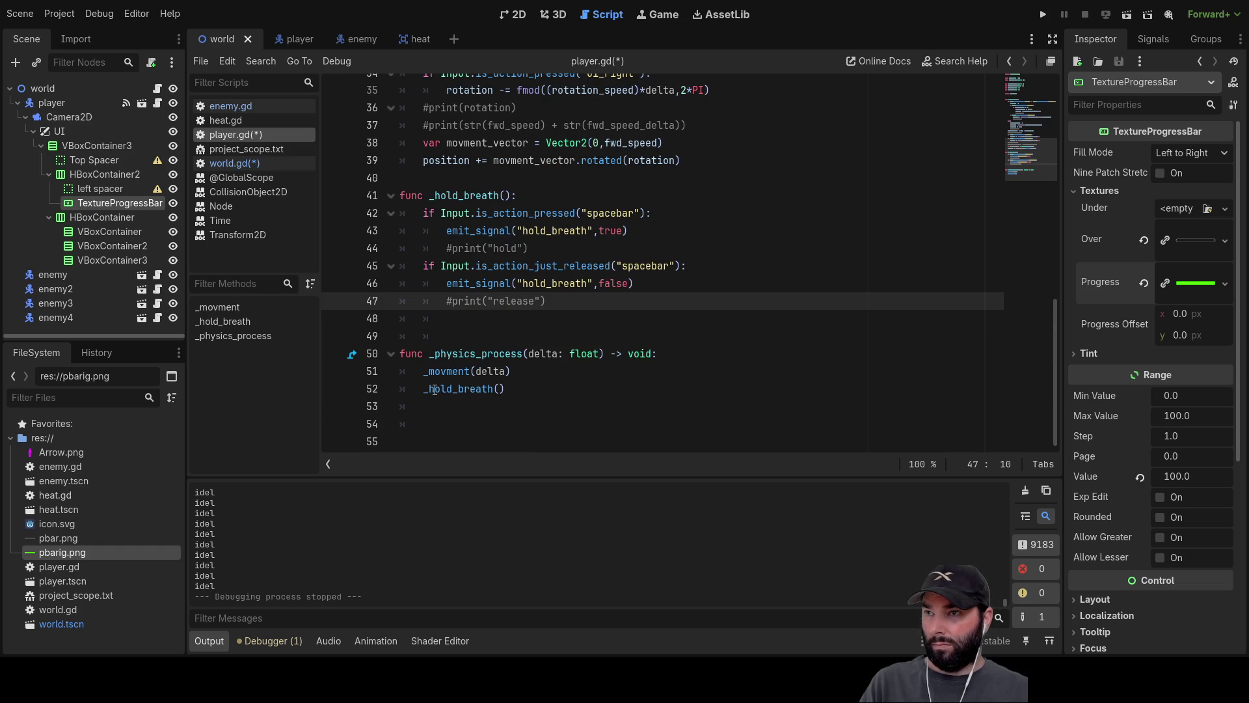
scroll(598, 389, up, 5)
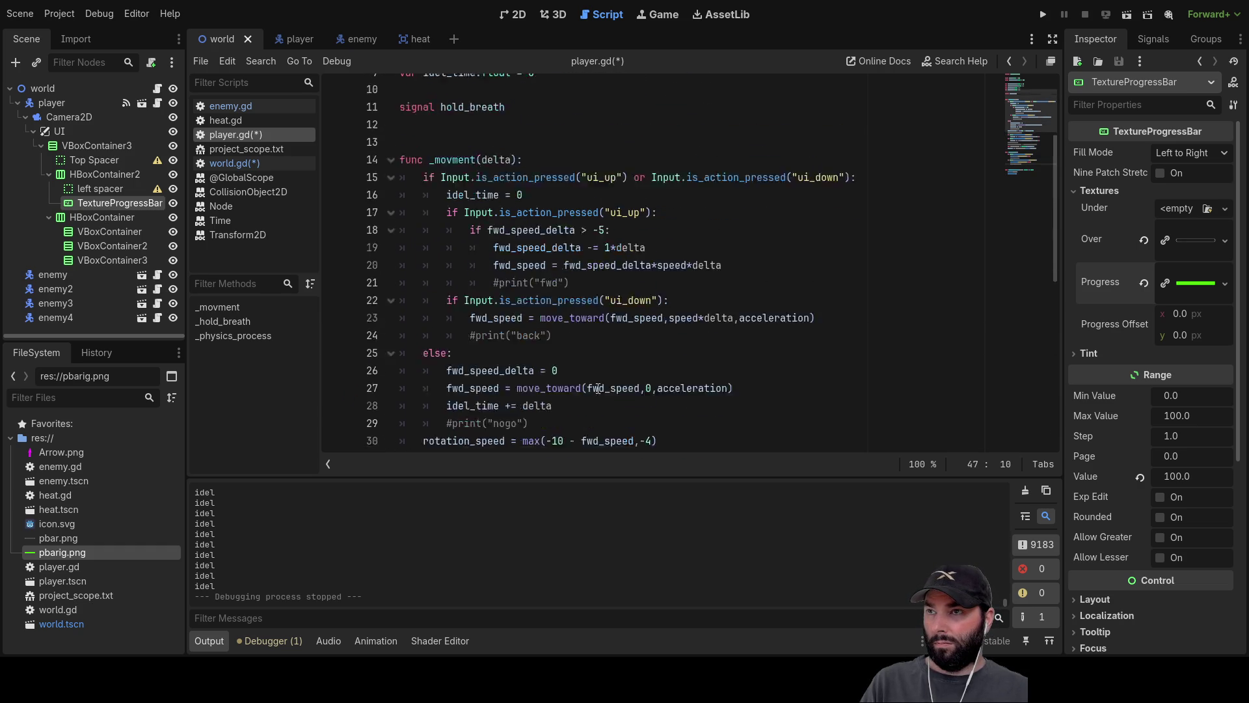
scroll(599, 388, up, 6)
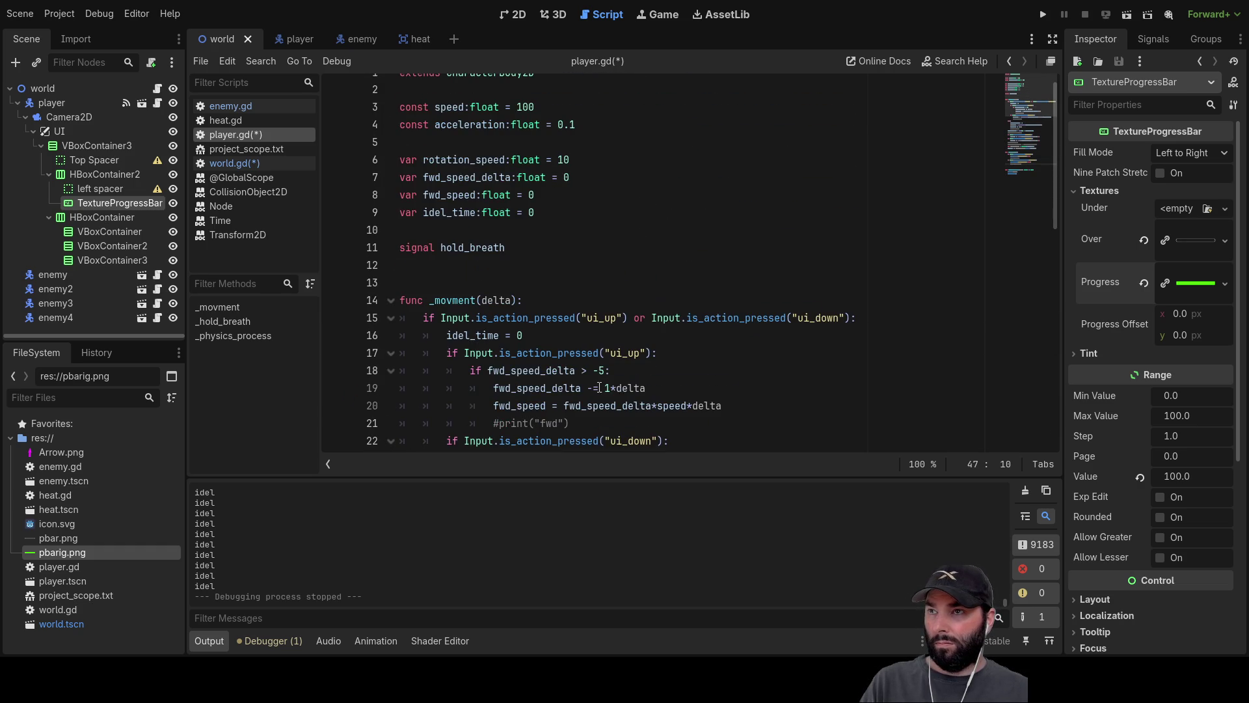
key(F5)
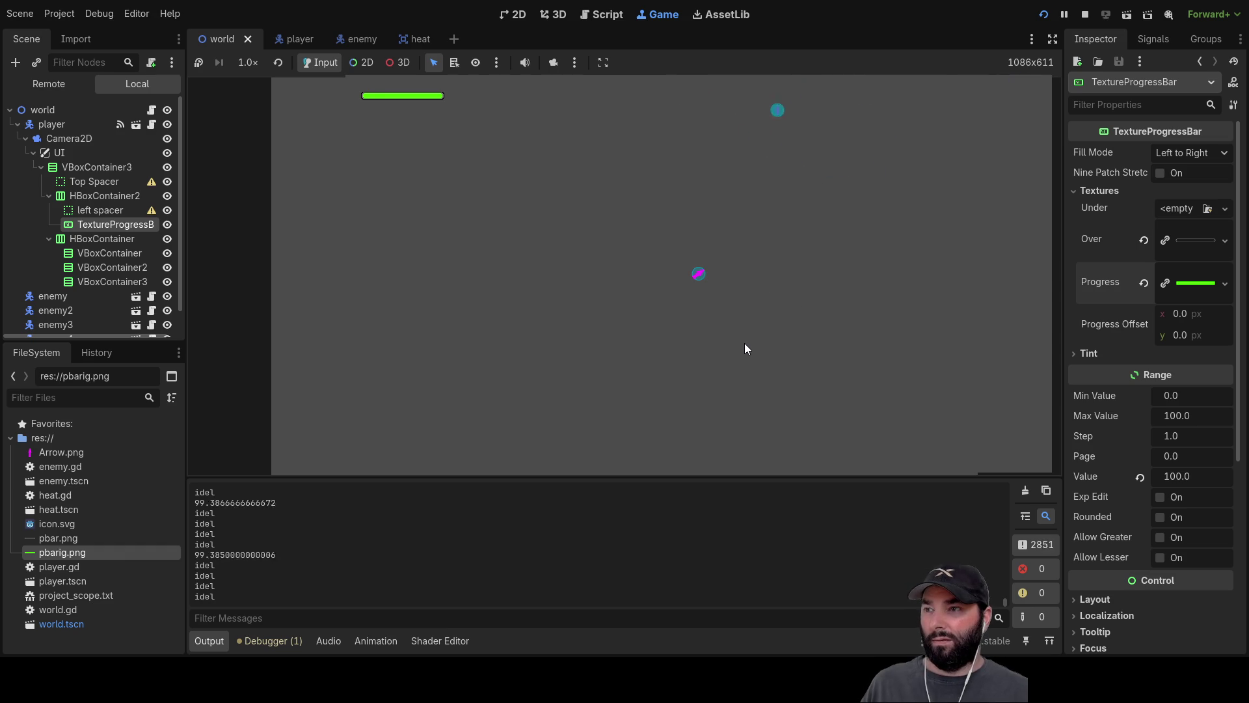
click(1085, 13)
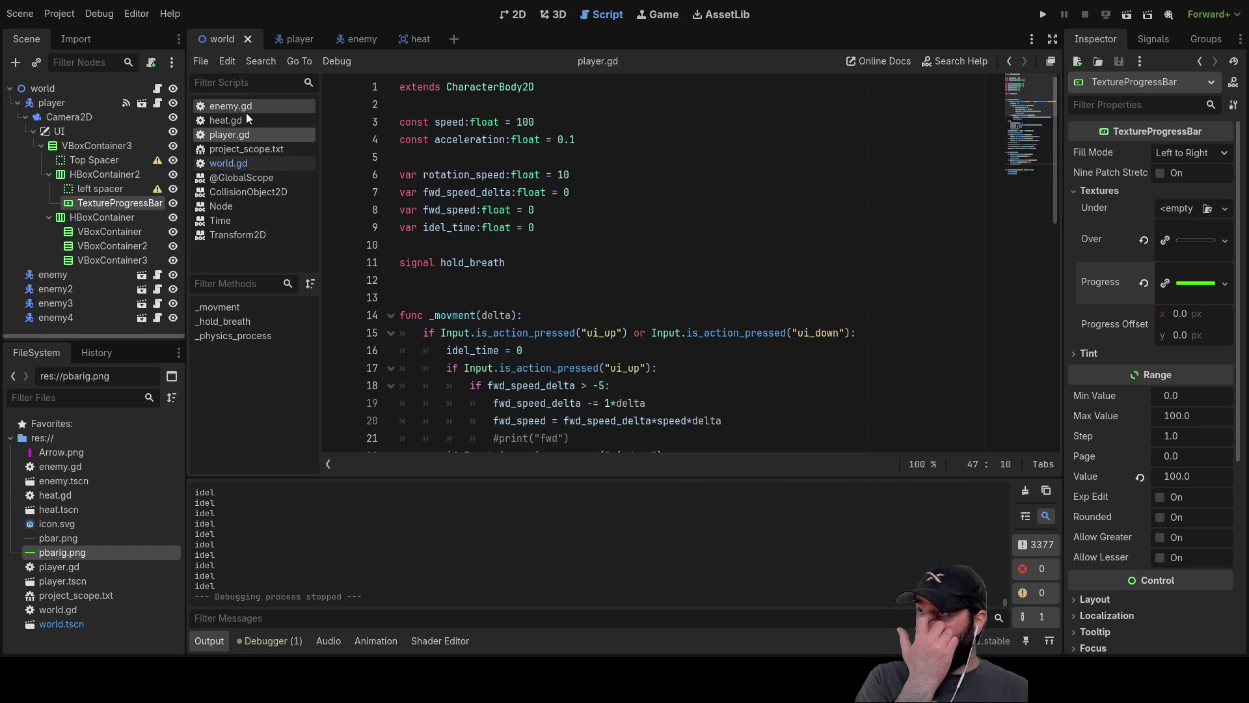
In world.gd, change the refill and drain multipliers from delta*0.1 to delta*1, then test-run.
click(243, 165)
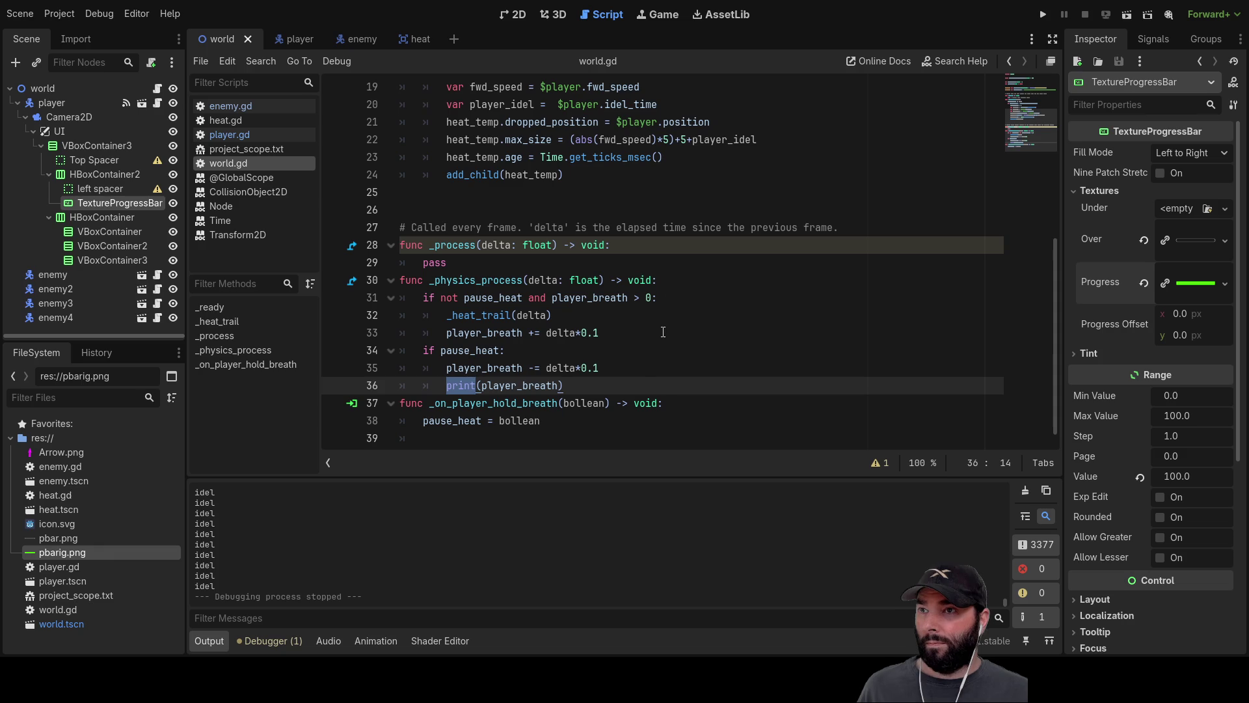
click(611, 374)
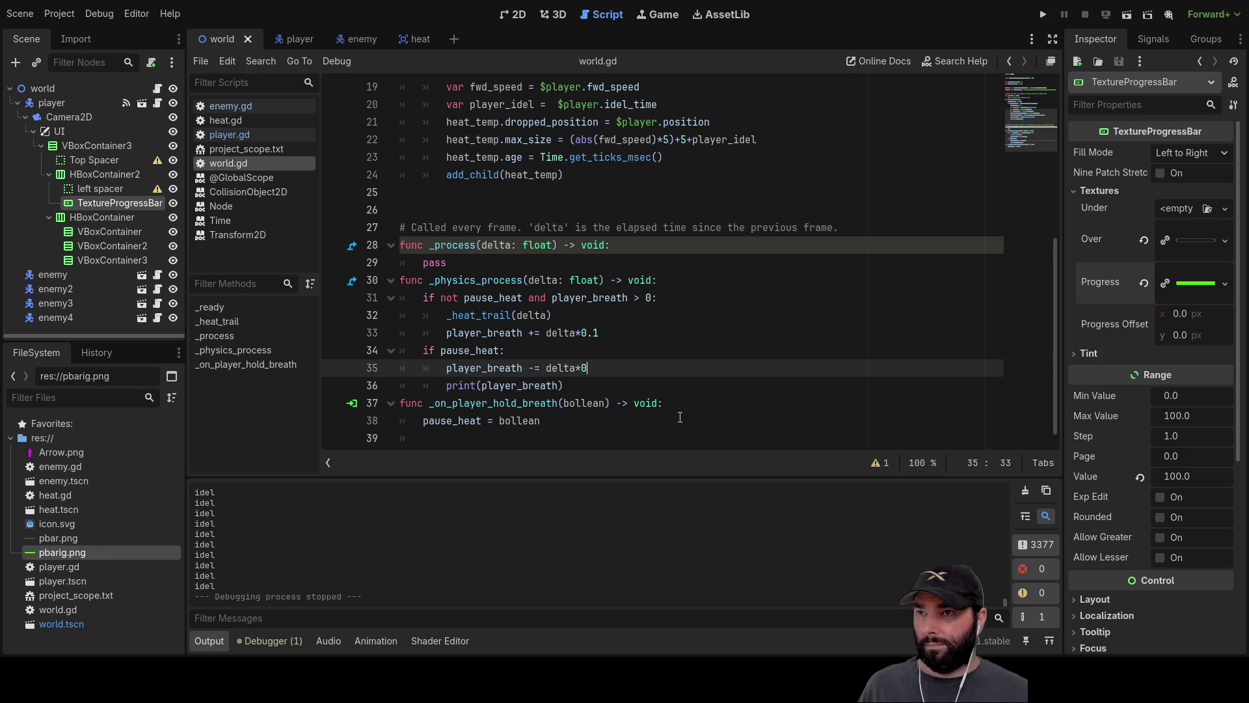
key(Up)
key(Up)
key(End)
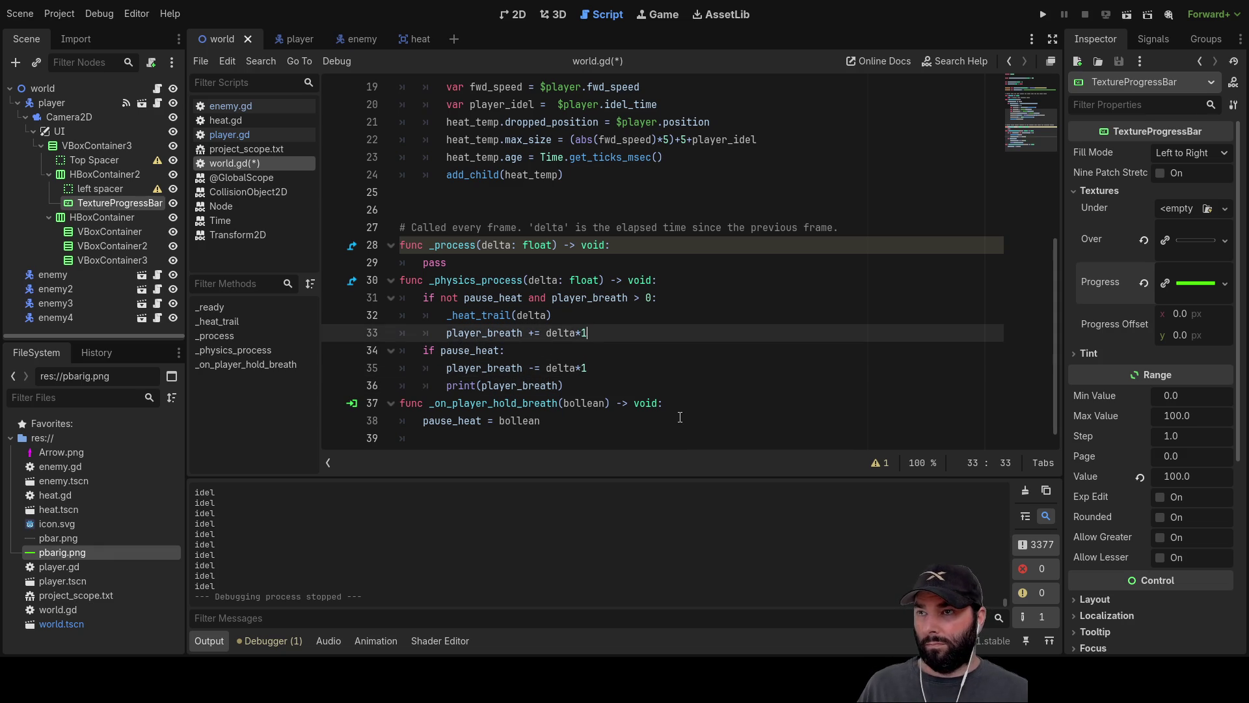
click(1044, 14)
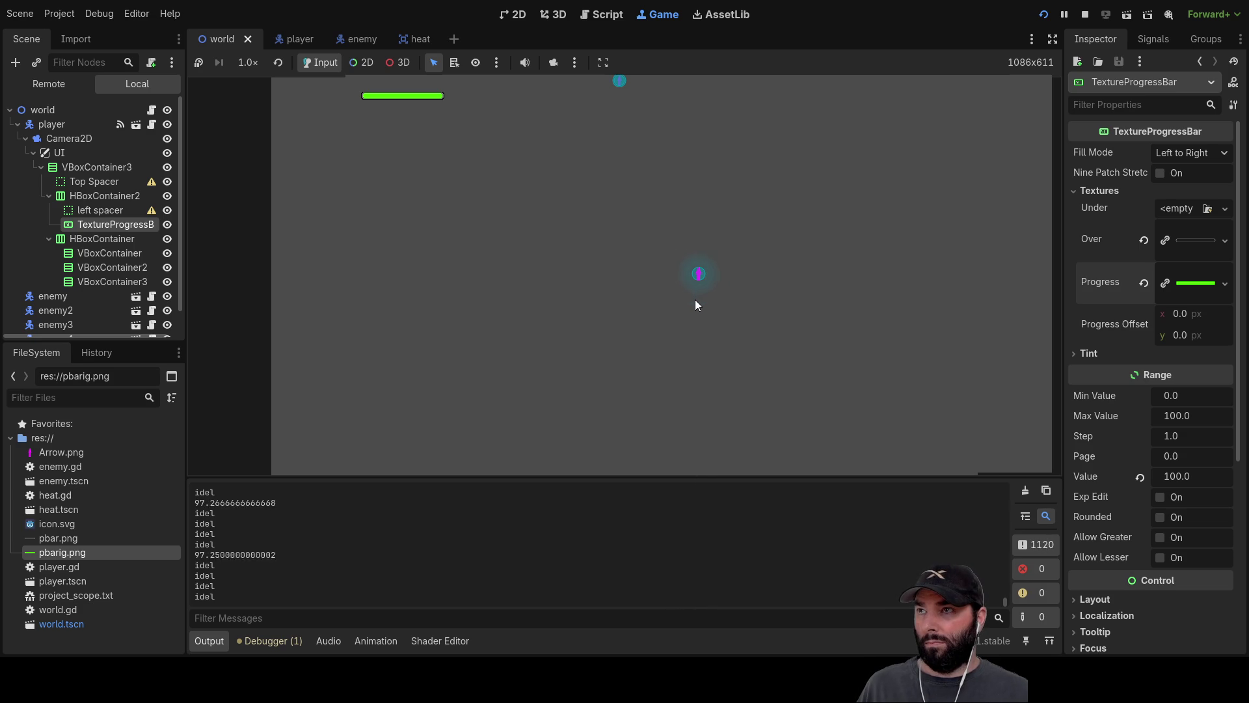
click(1085, 14)
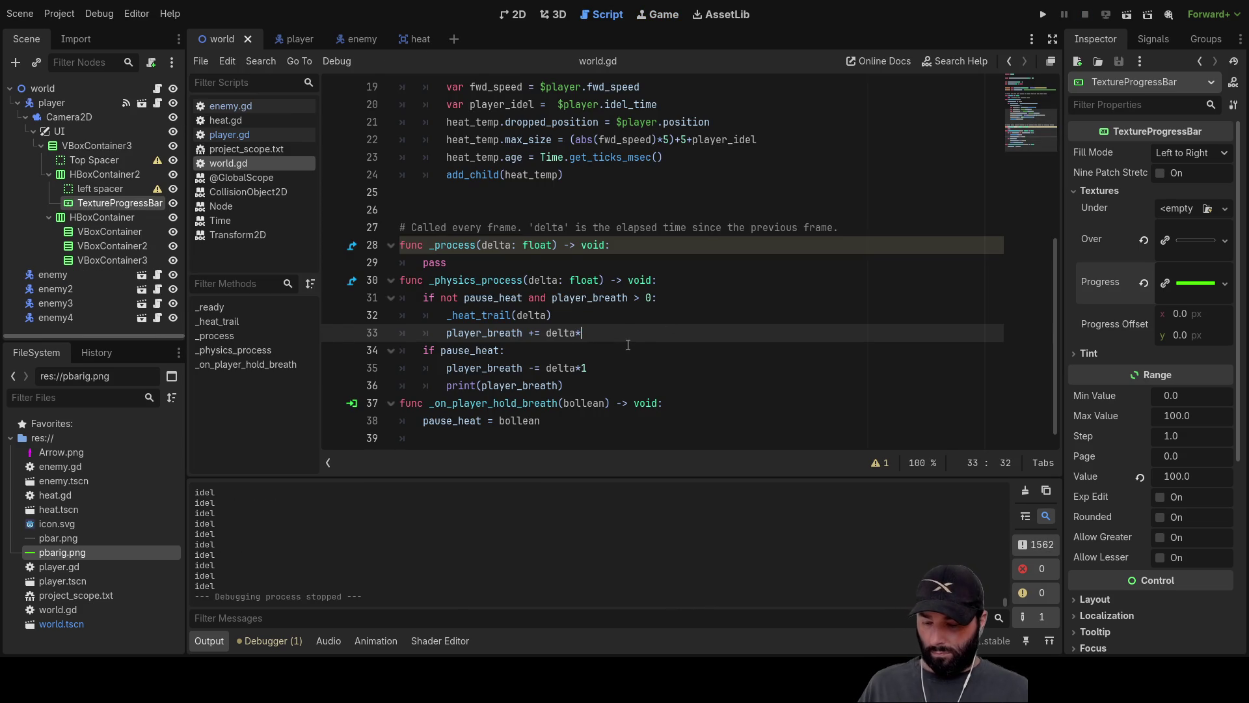
Raise the refill and drain multipliers to delta*5 and test-run the game again.
text(5)
key(Down)
key(Down)
key(F5)
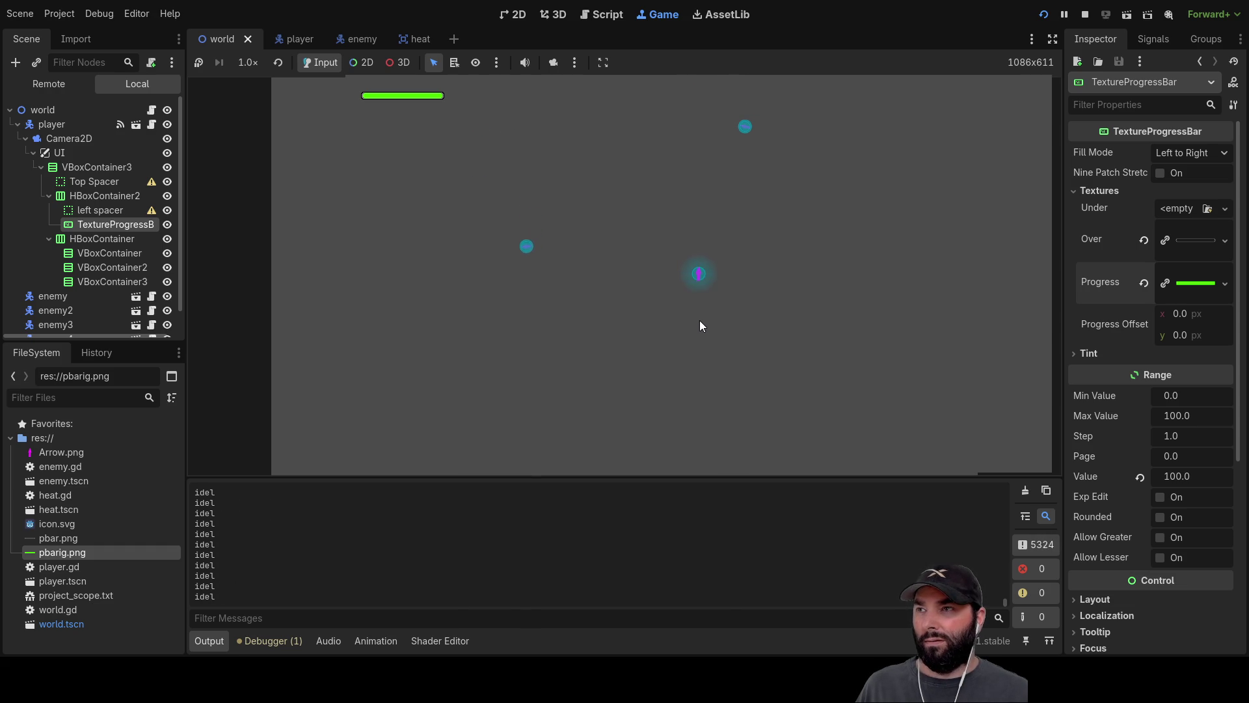
click(1085, 13)
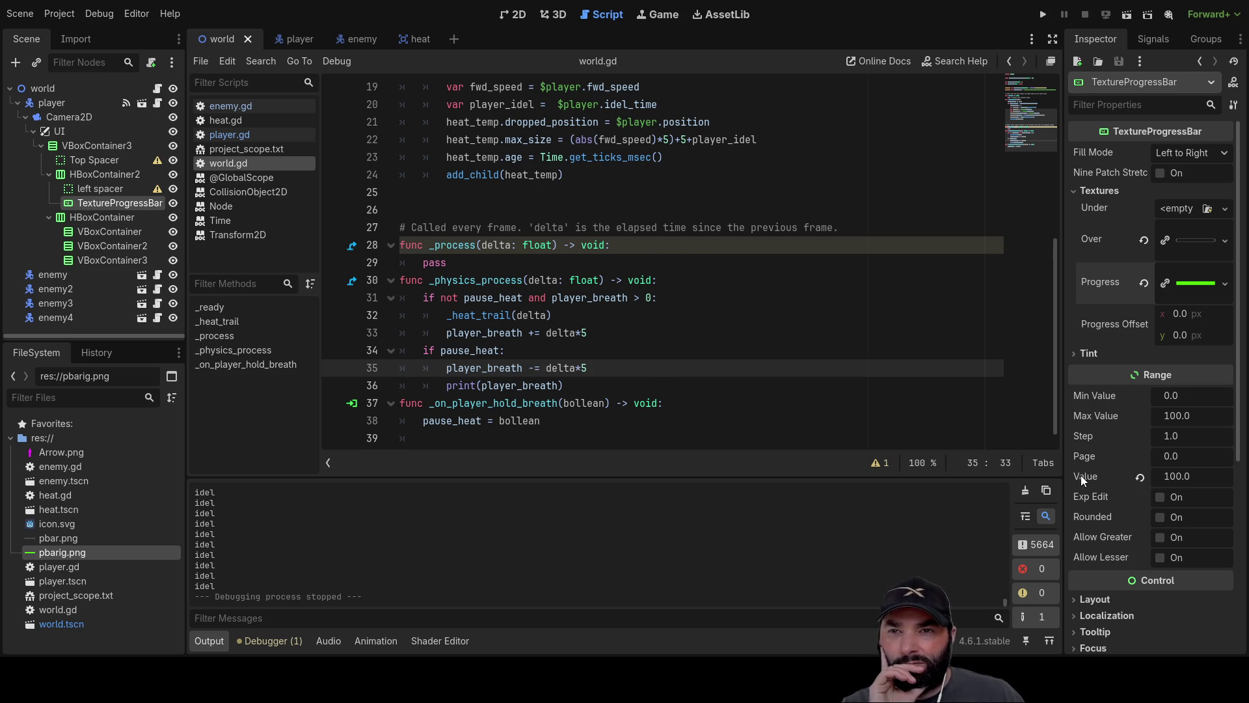
Set the progress bar's Value to 50 and view it in the 2D scene.
double_click(1178, 478)
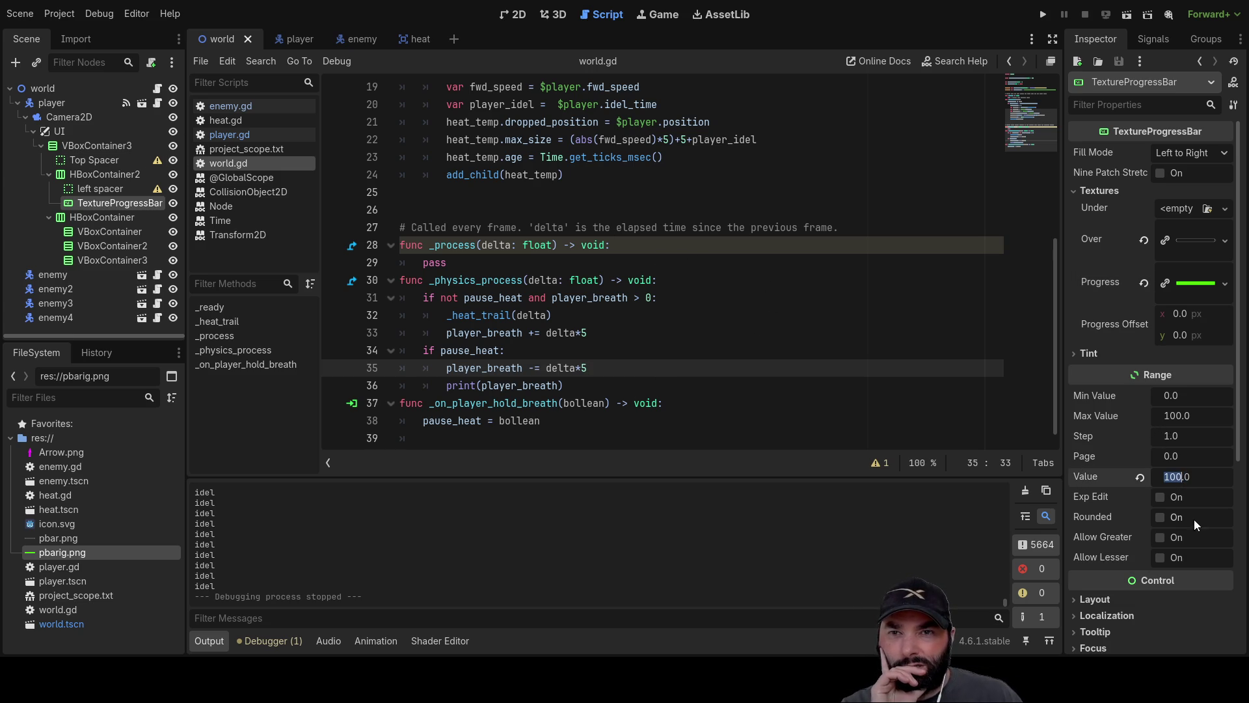
text(50)
key(Return)
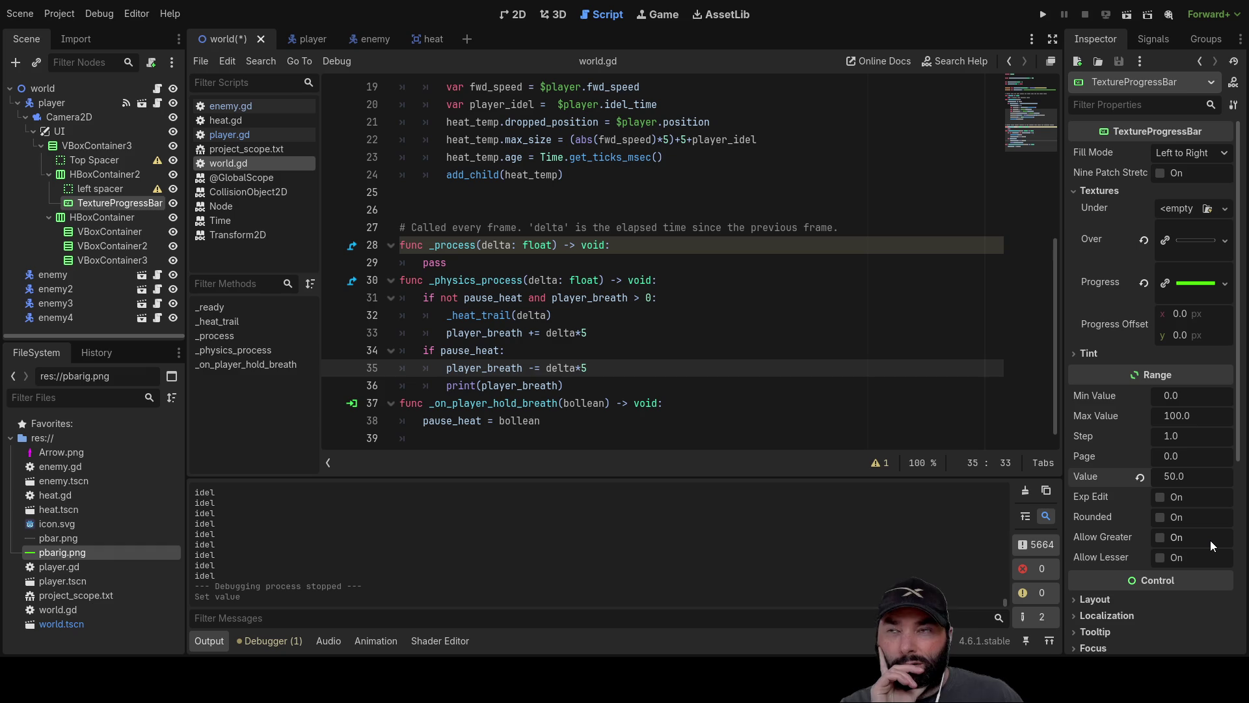
click(518, 14)
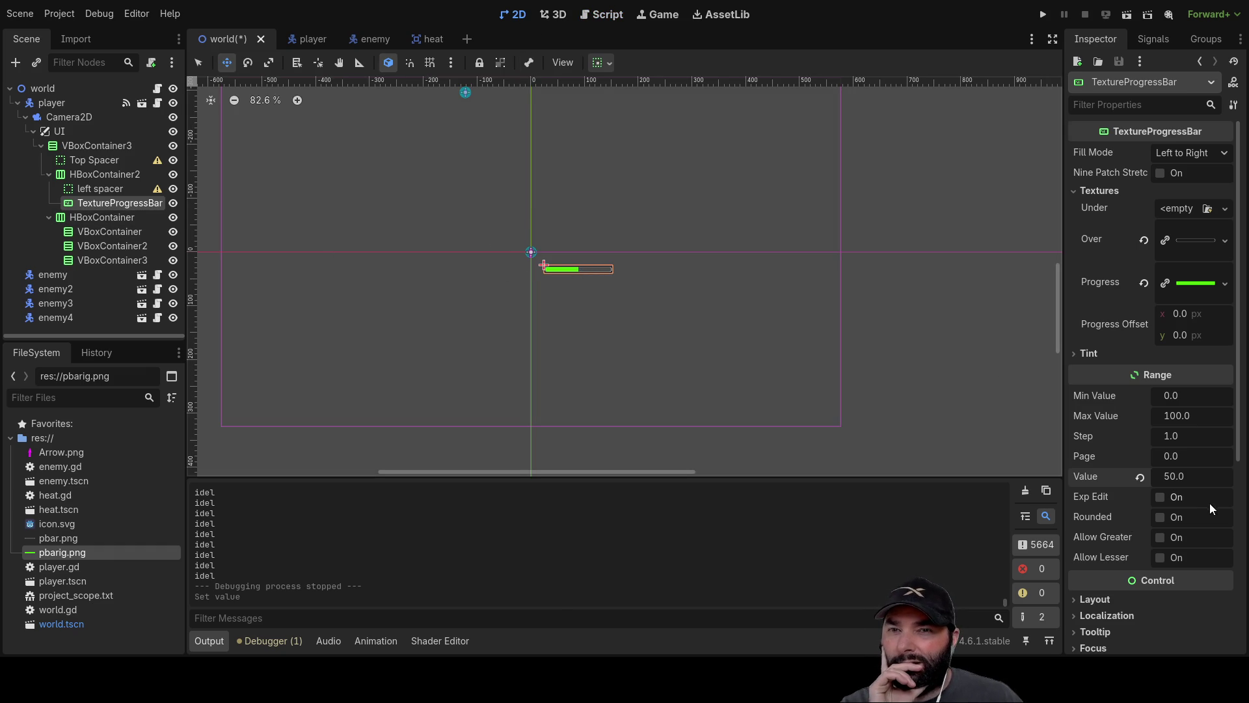
Restore the bar's Value to 100, then test-run the game and stop it.
click(1181, 476)
text(100)
key(Return)
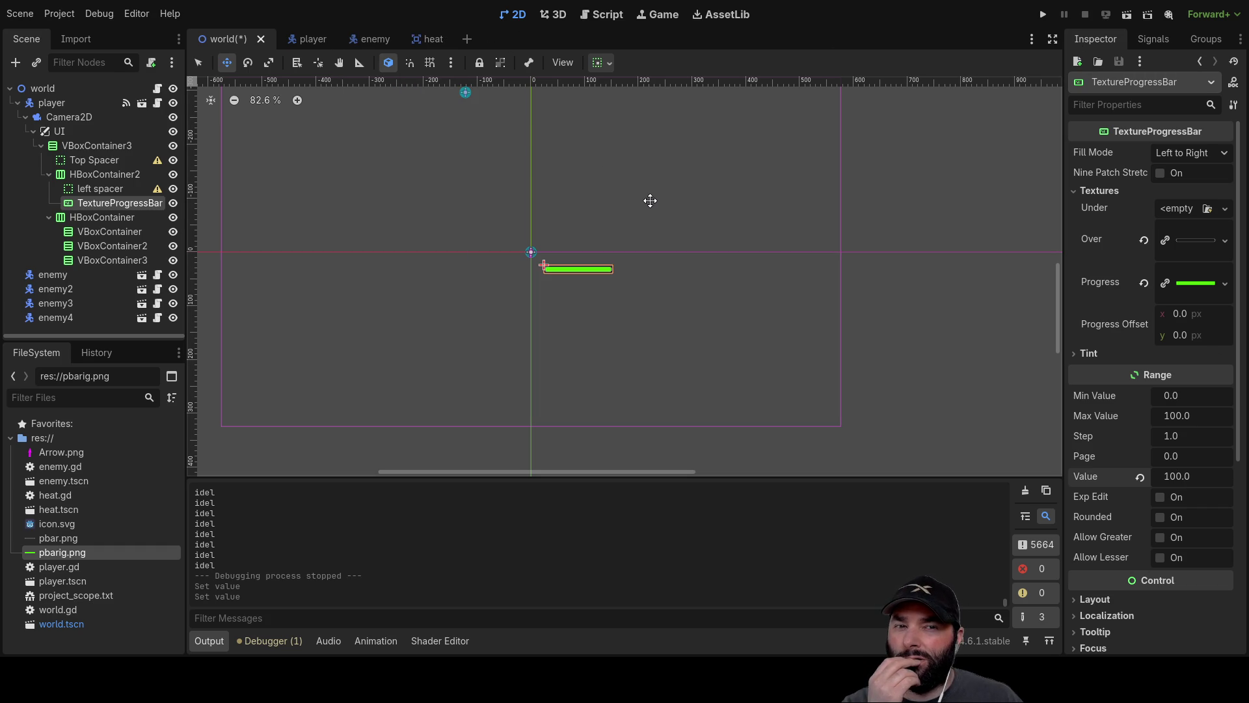
click(1042, 13)
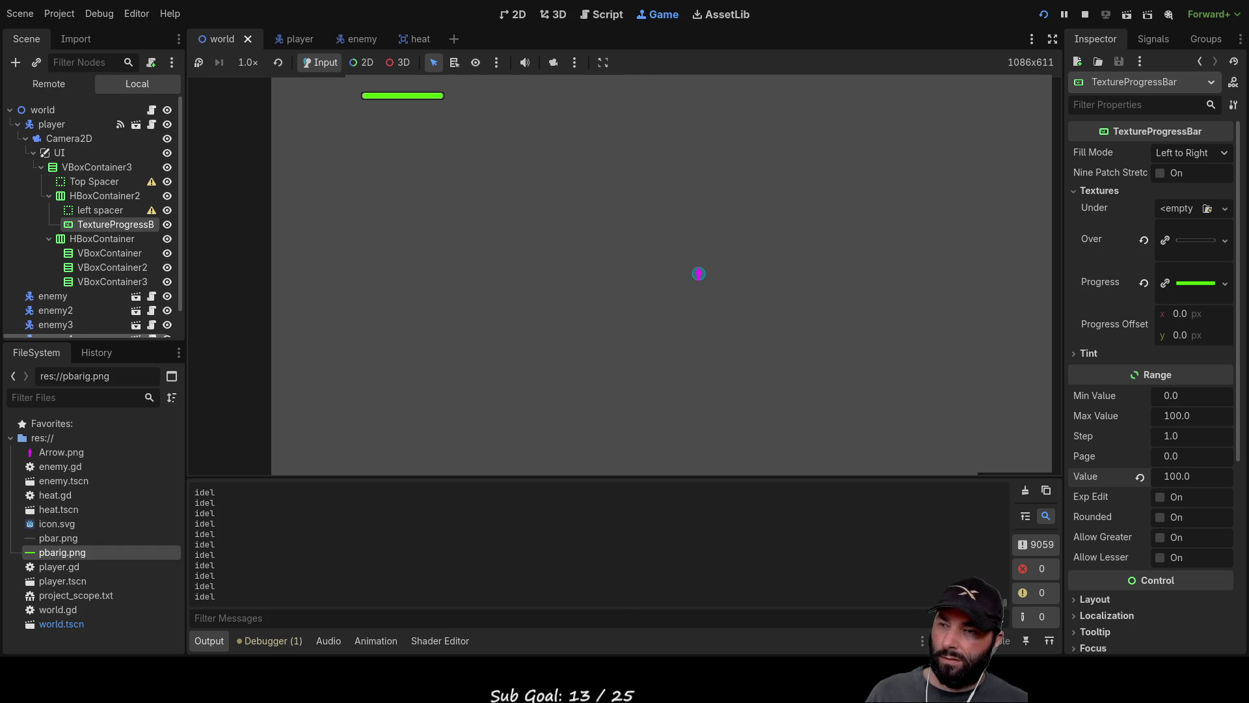
click(1085, 13)
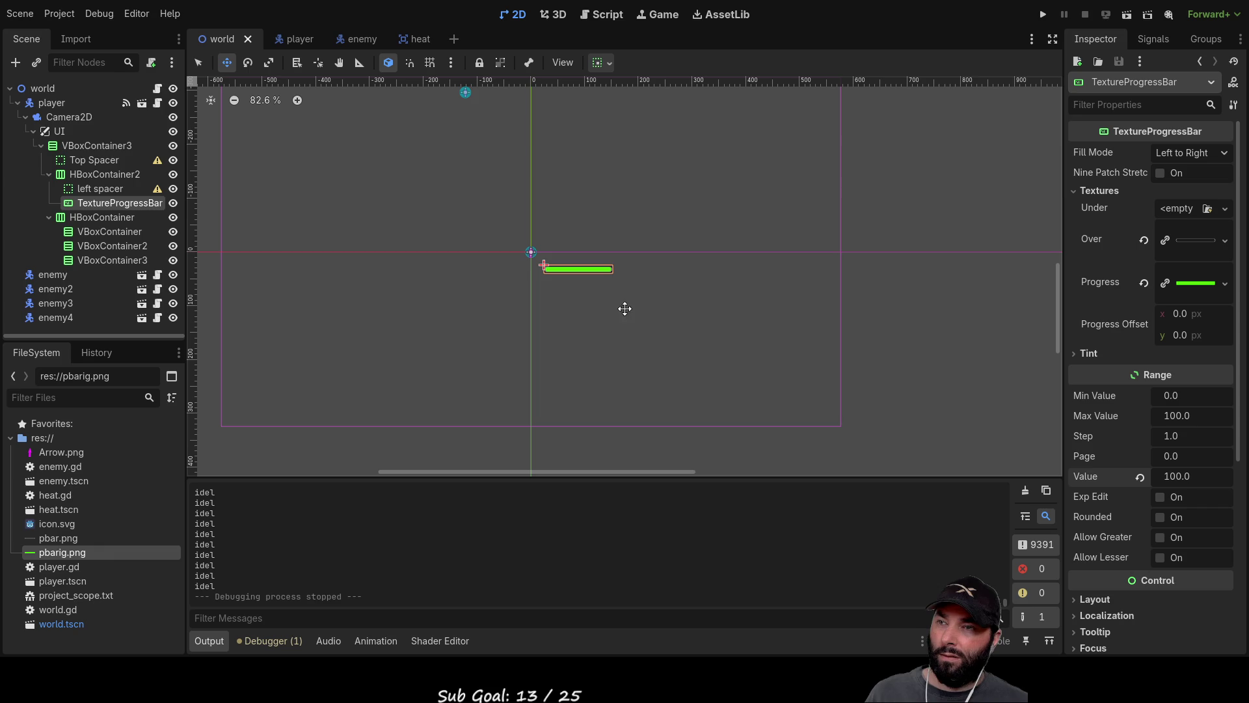
Open world.gd, select player_breath in its line 9 declaration, and scroll to _physics_process.
click(602, 14)
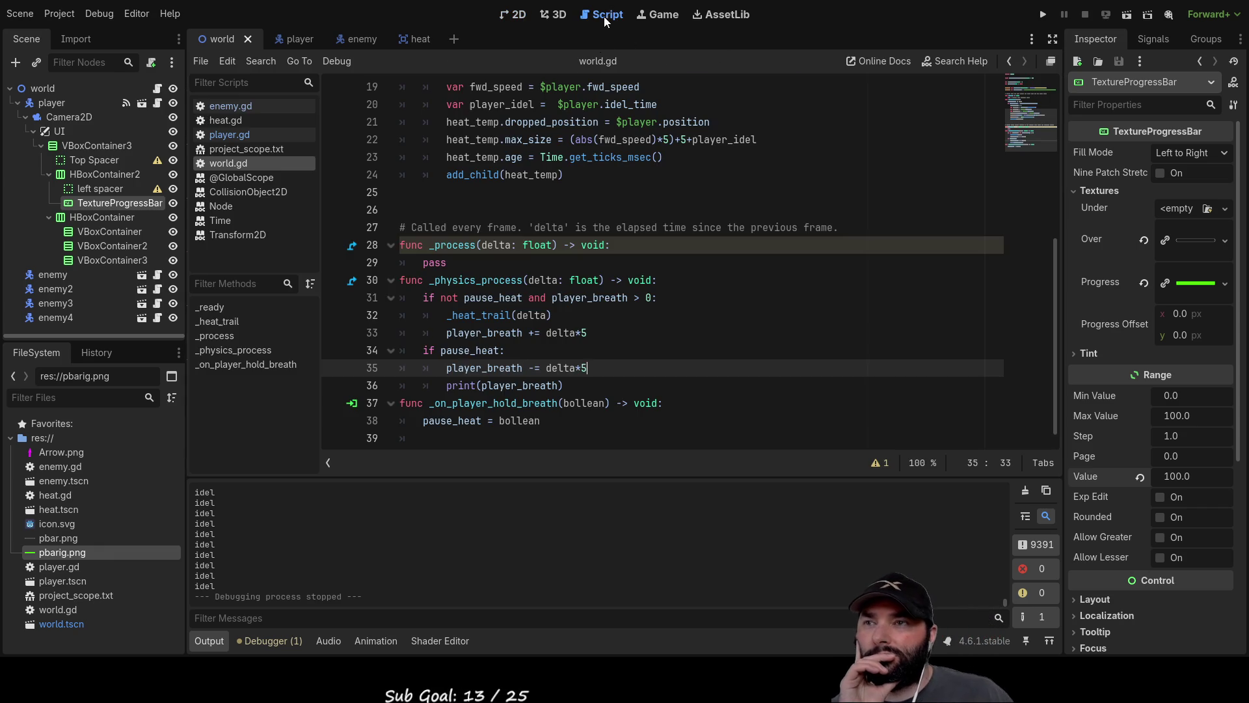
scroll(544, 259, up, 6)
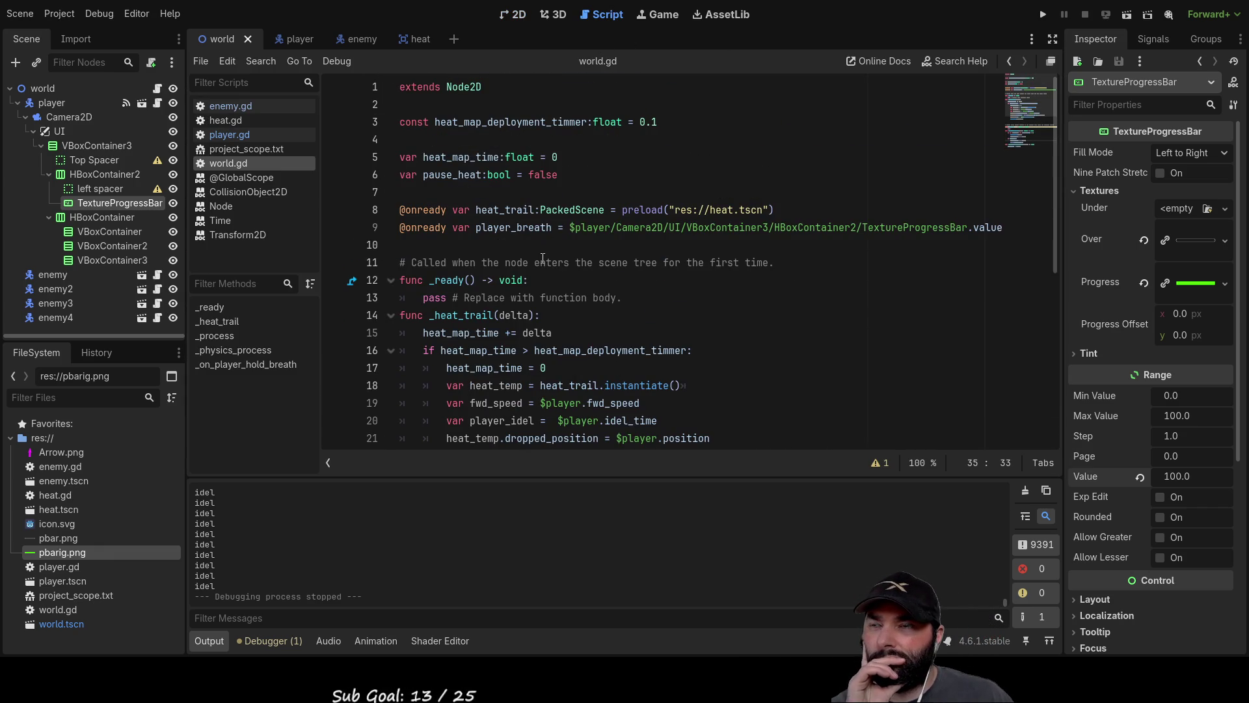
double_click(514, 227)
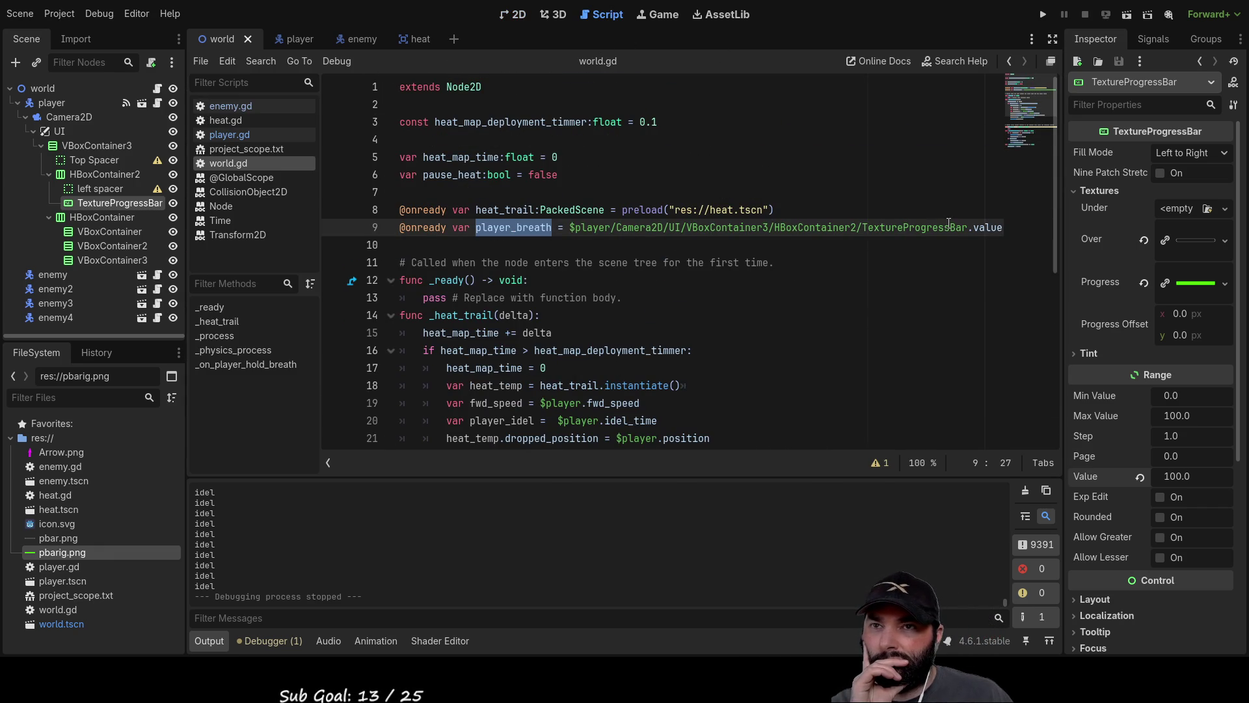
scroll(646, 298, down, 4)
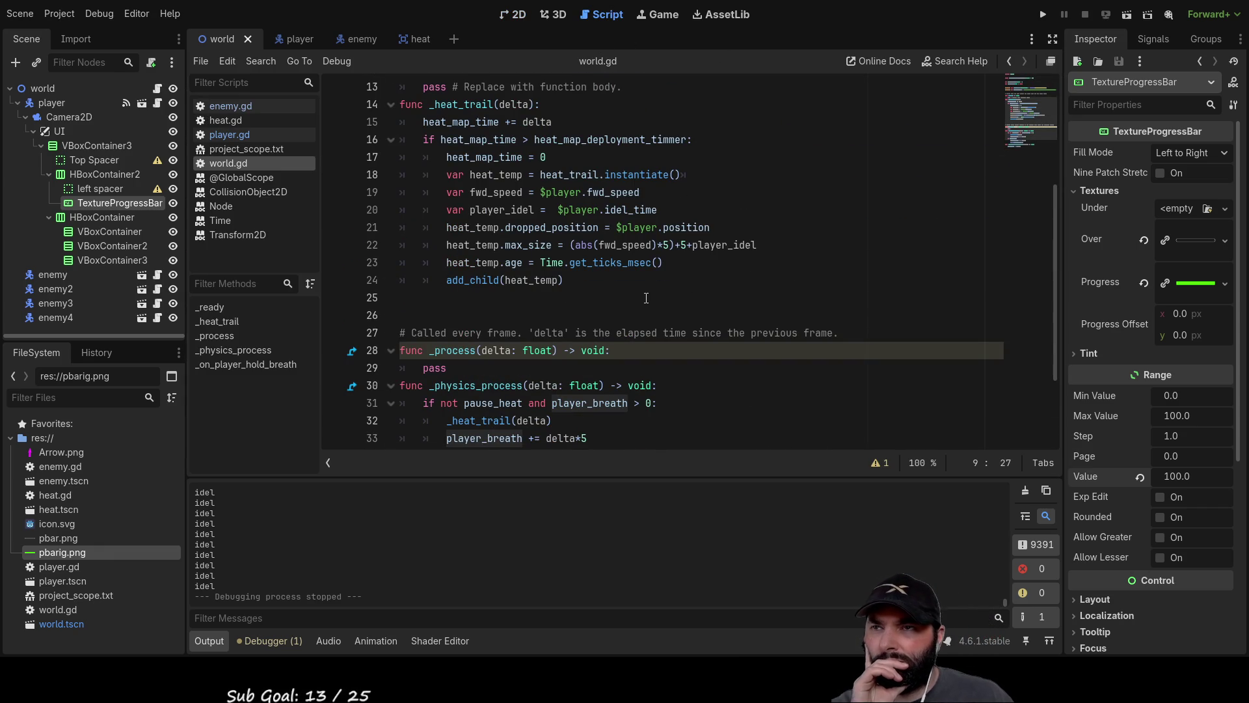
scroll(645, 290, down, 1)
scroll(646, 290, down, 2)
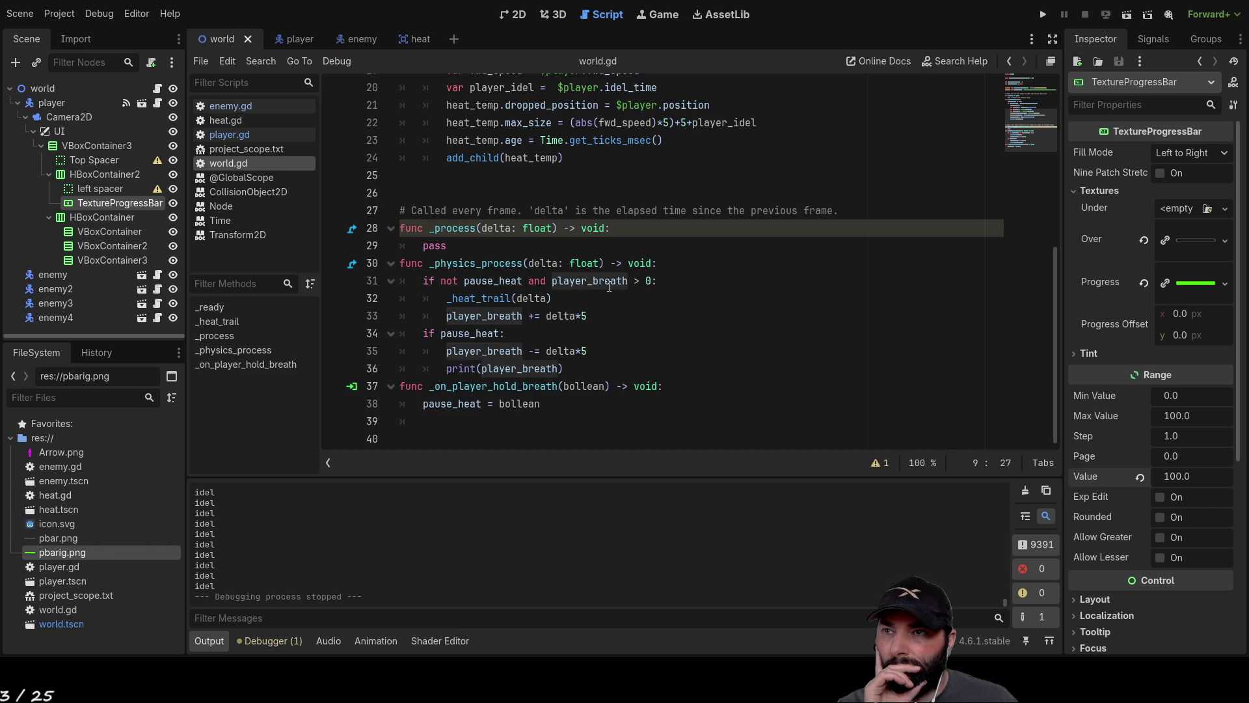
Move 'player_breath > 0' from line 31's refill condition into line 34's drain condition with 'and'.
click(500, 333)
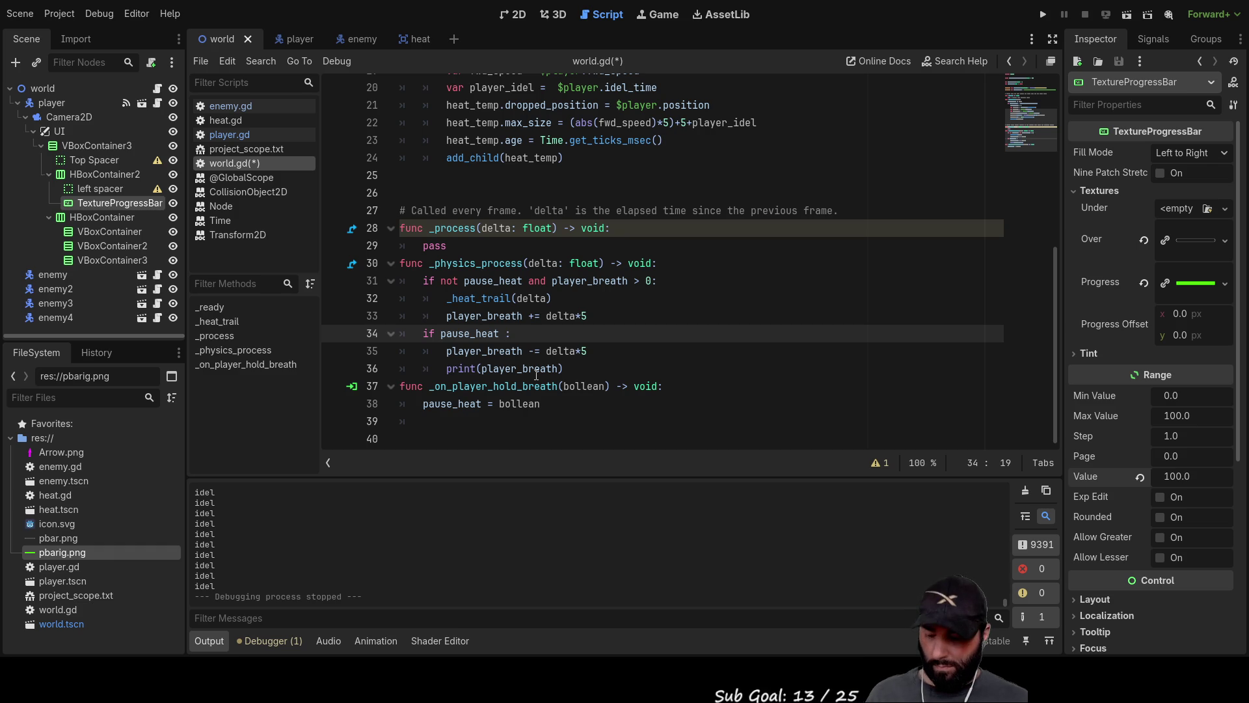
text(nd)
key(Escape)
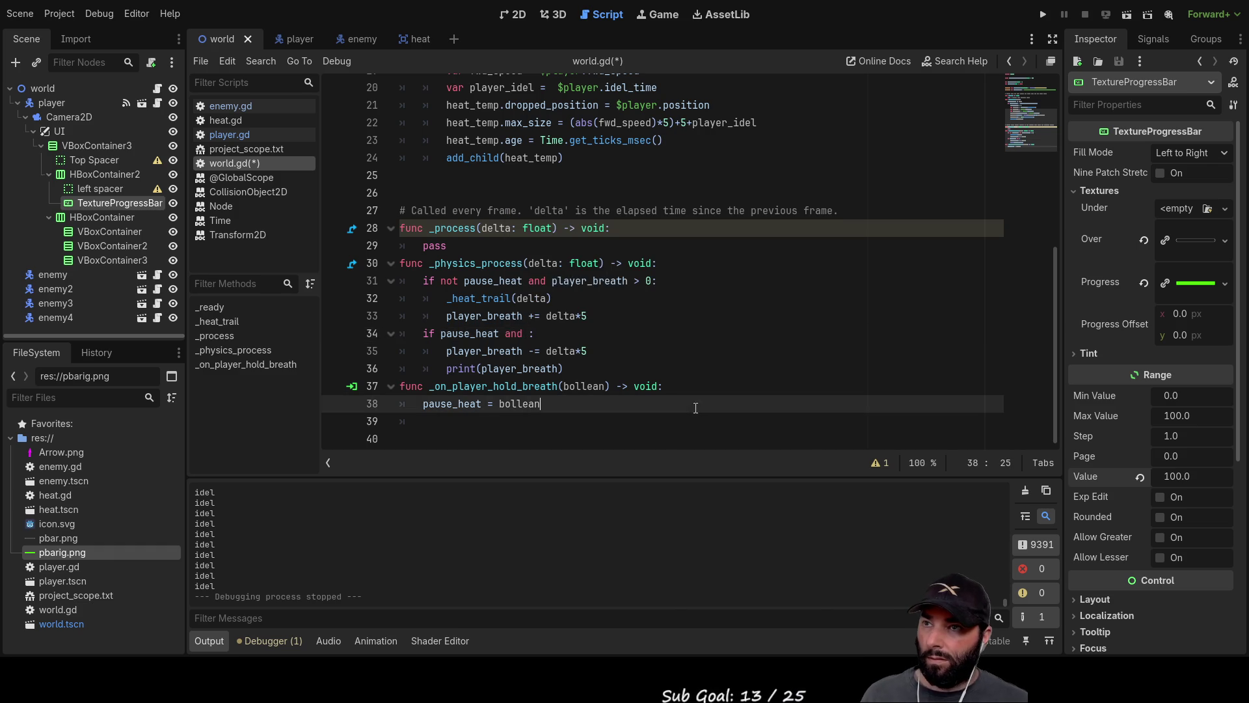
drag(552, 280, 649, 280)
key(ctrl+c)
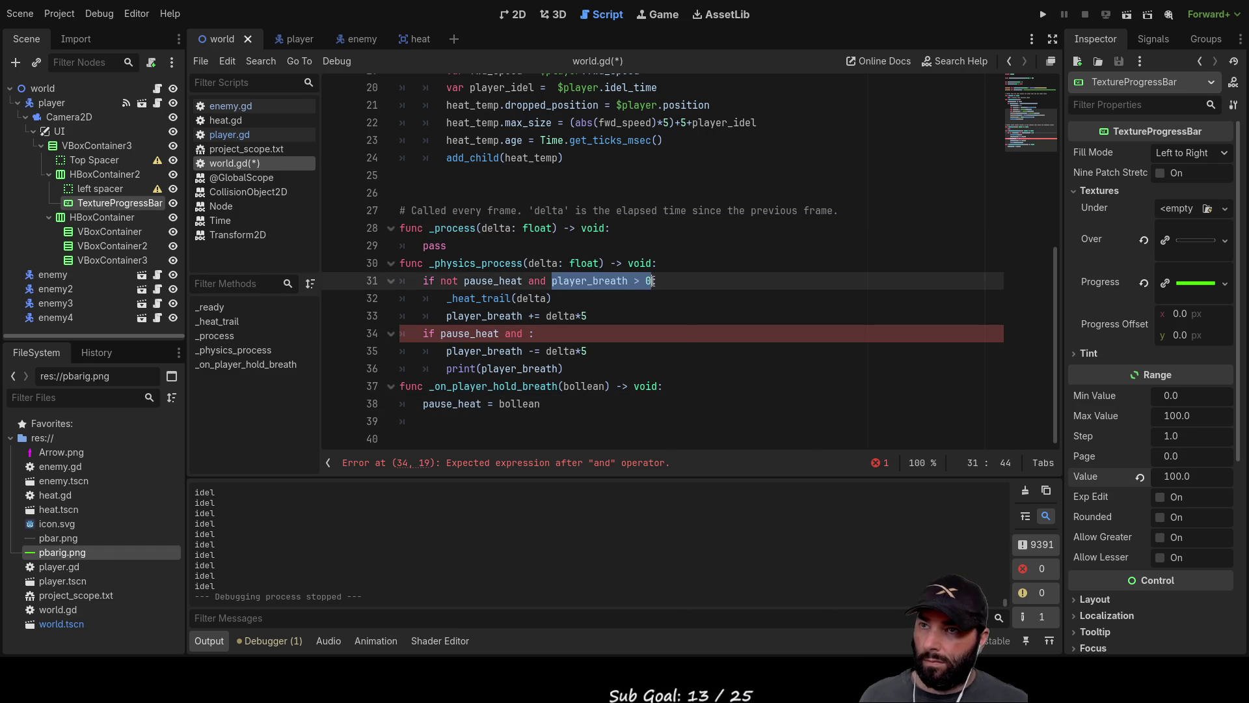
key(BackSpace)
key(Delete)
click(529, 333)
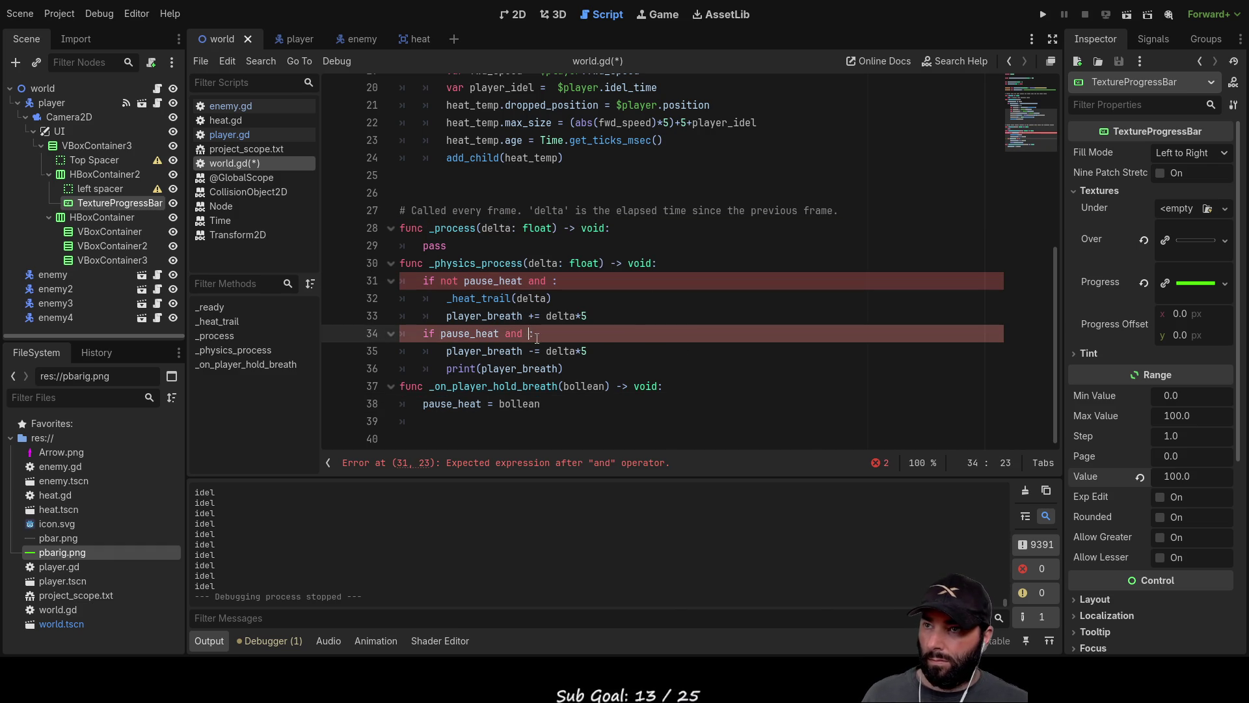
key(ctrl+v)
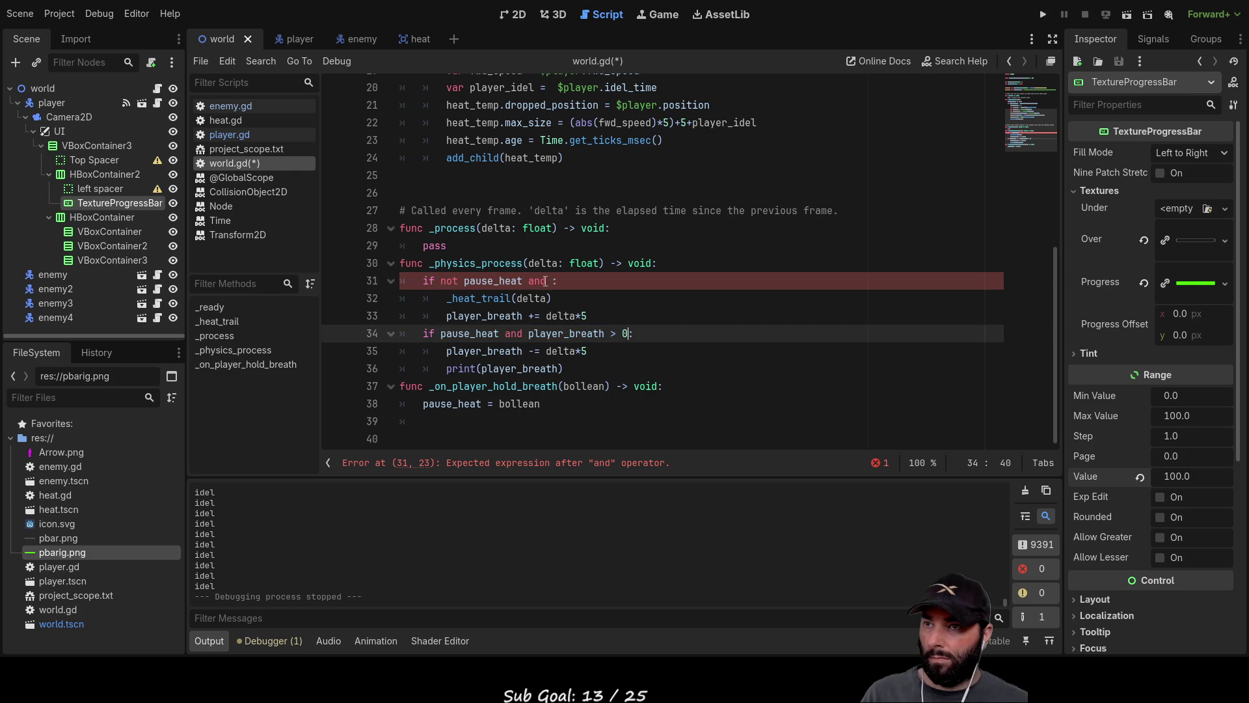
key(Up)
key(Up)
key(Up)
key(Left)
key(BackSpace)
key(BackSpace)
key(BackSpace)
key(BackSpace)
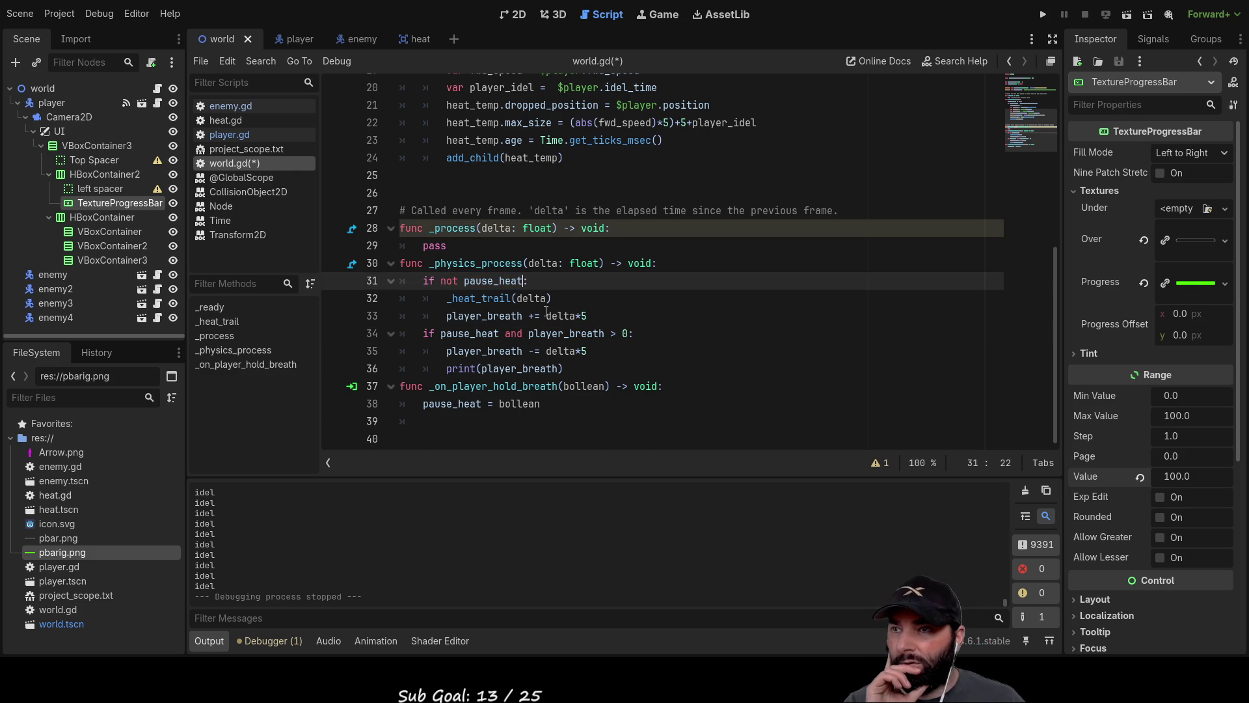
double_click(505, 352)
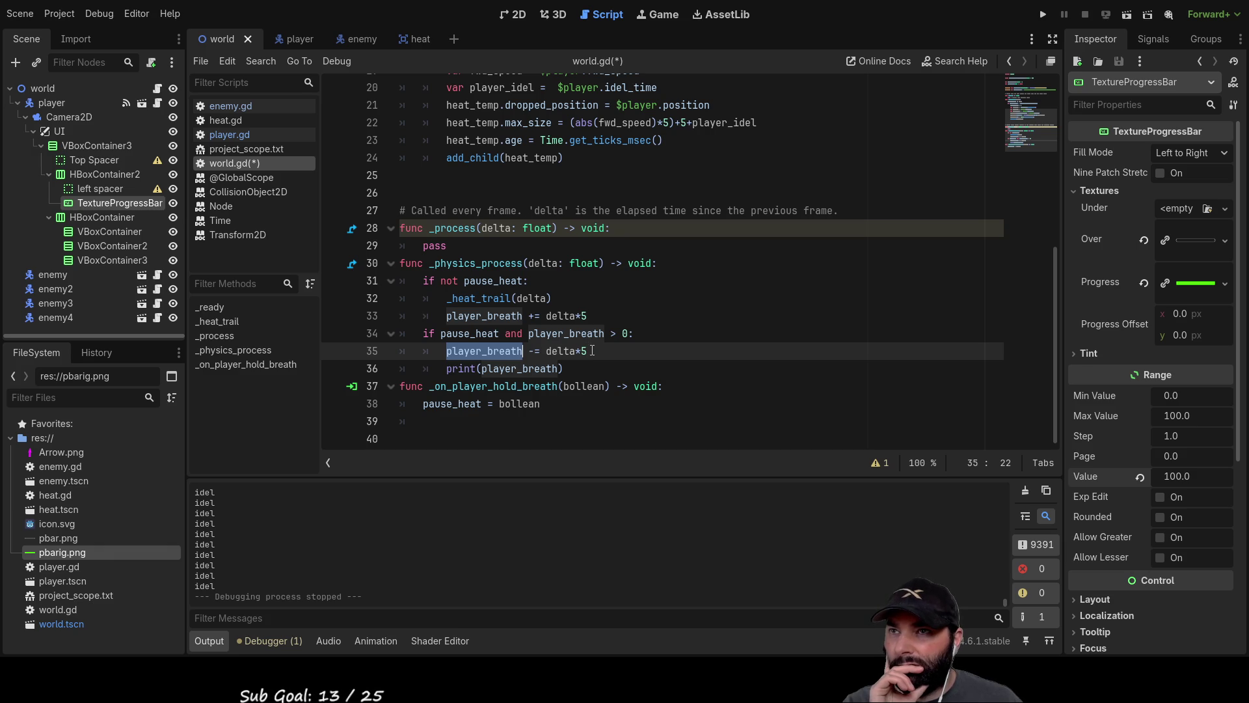
Test-run the game with F5 to check the new breath conditions, then stop with F8.
scroll(592, 352, up, 6)
key(F5)
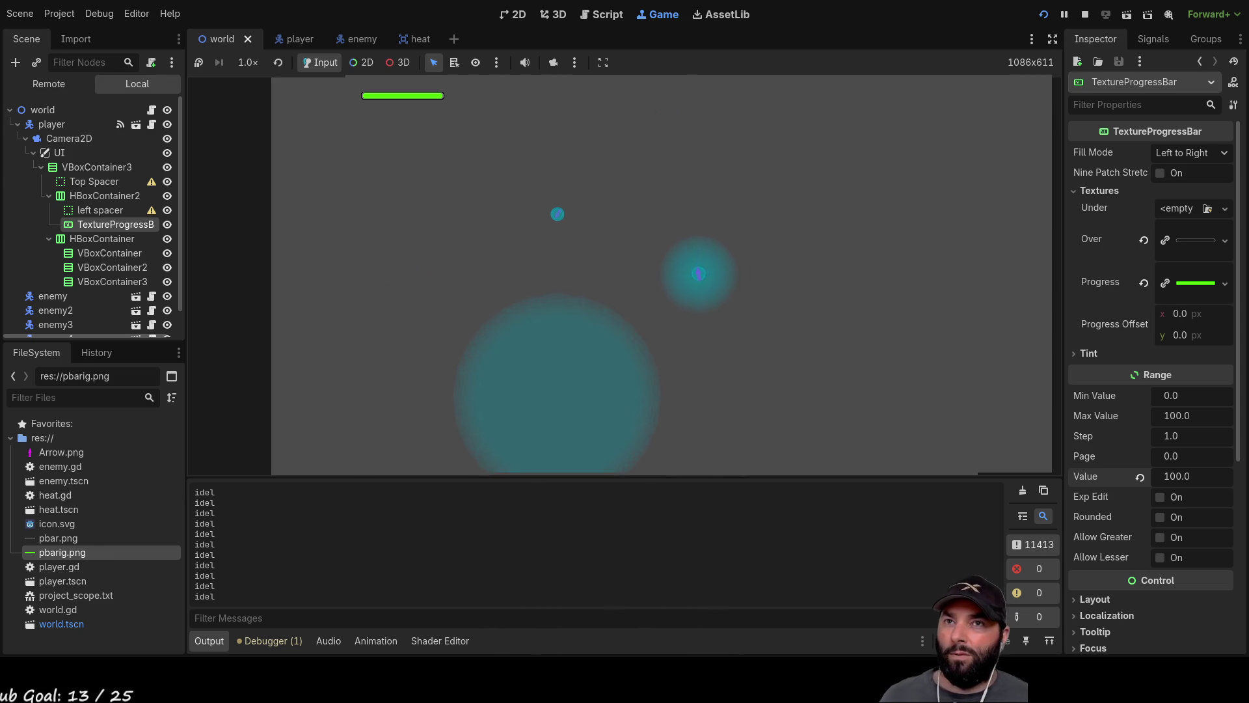
key(F8)
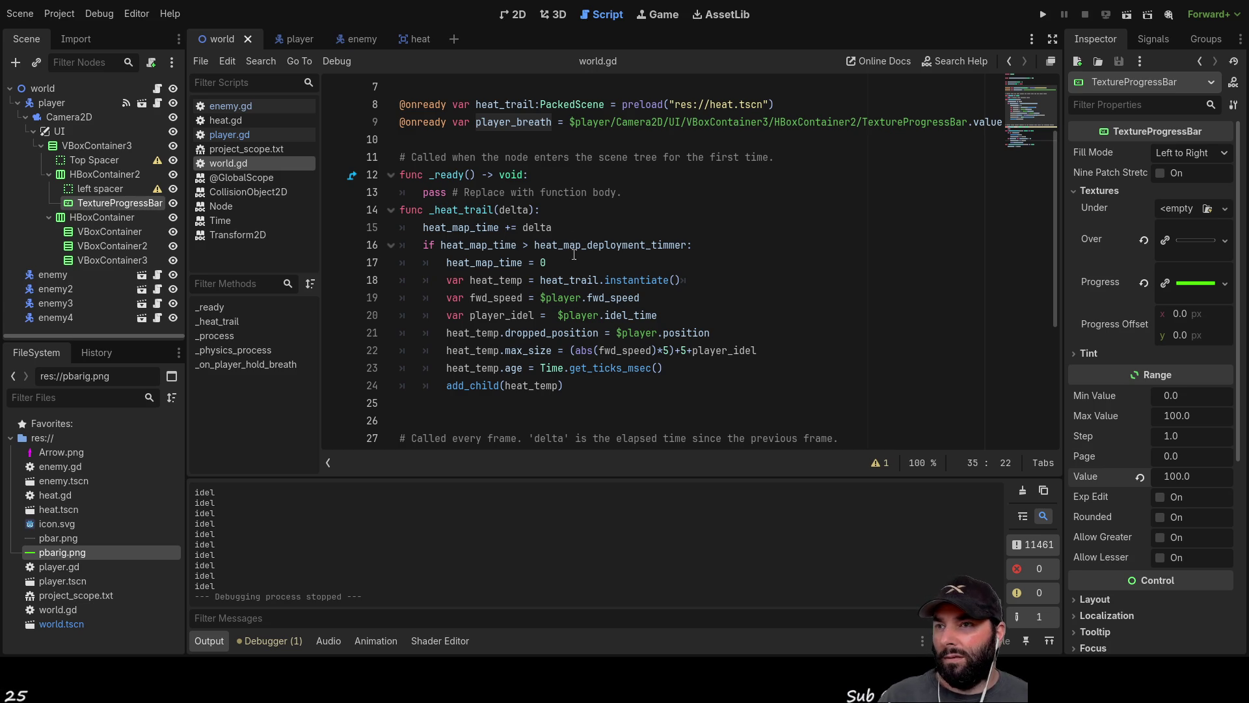
scroll(571, 274, down, 3)
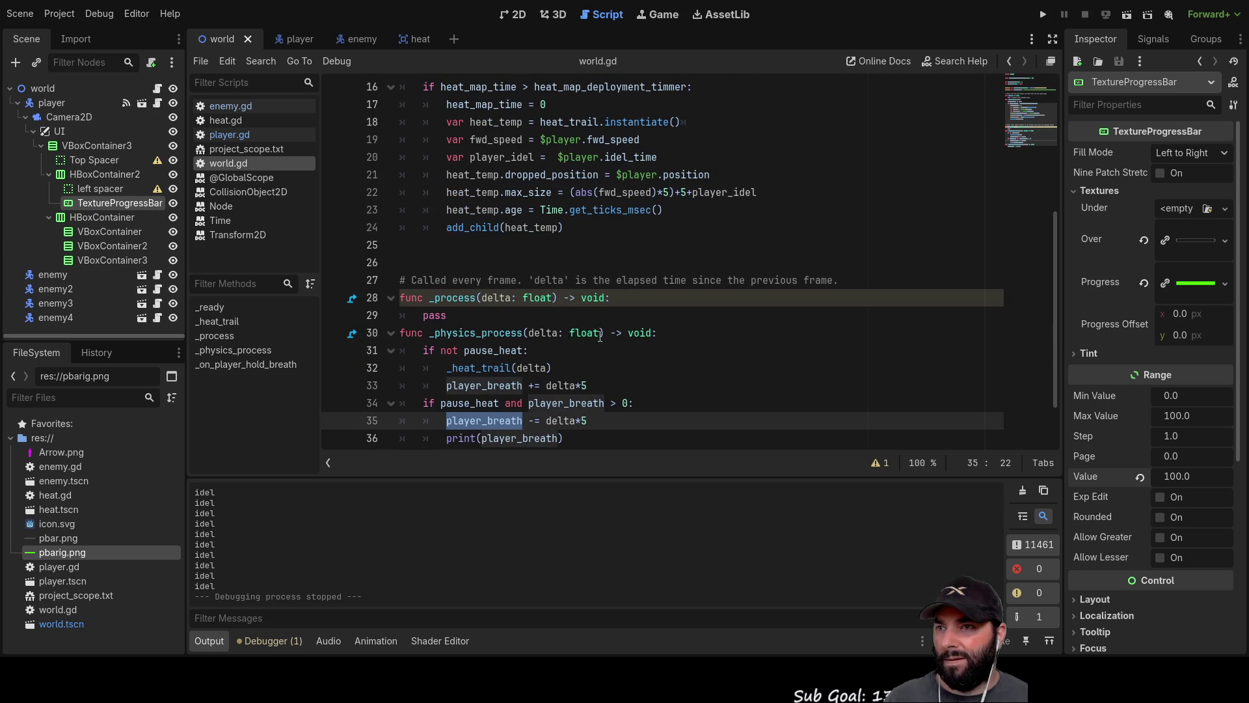
scroll(611, 355, up, 4)
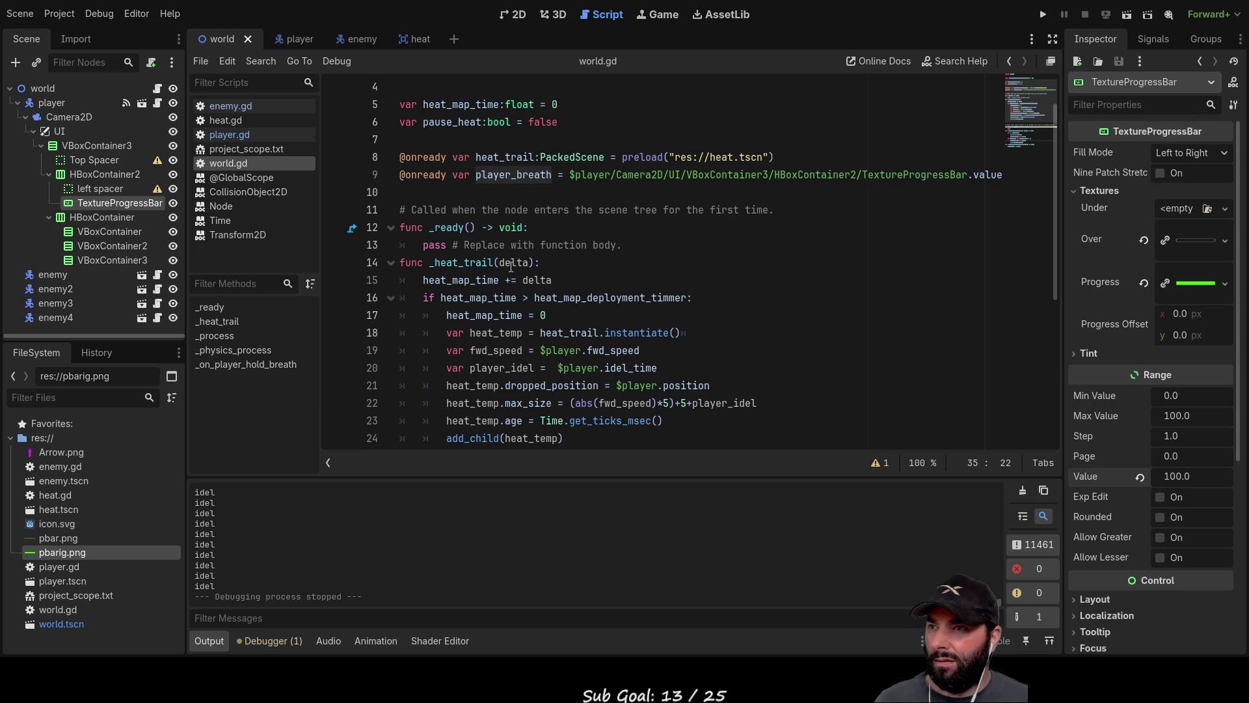
scroll(600, 309, down, 3)
scroll(492, 222, up, 2)
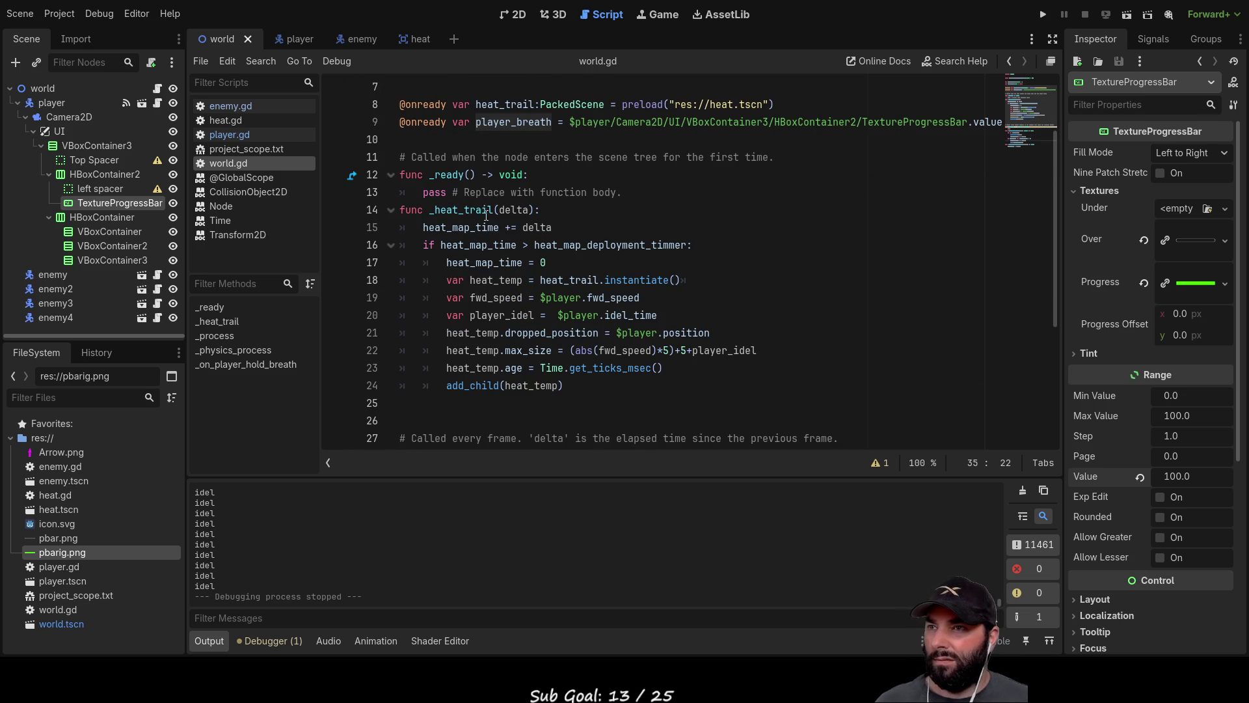
scroll(535, 276, up, 2)
scroll(534, 276, down, 6)
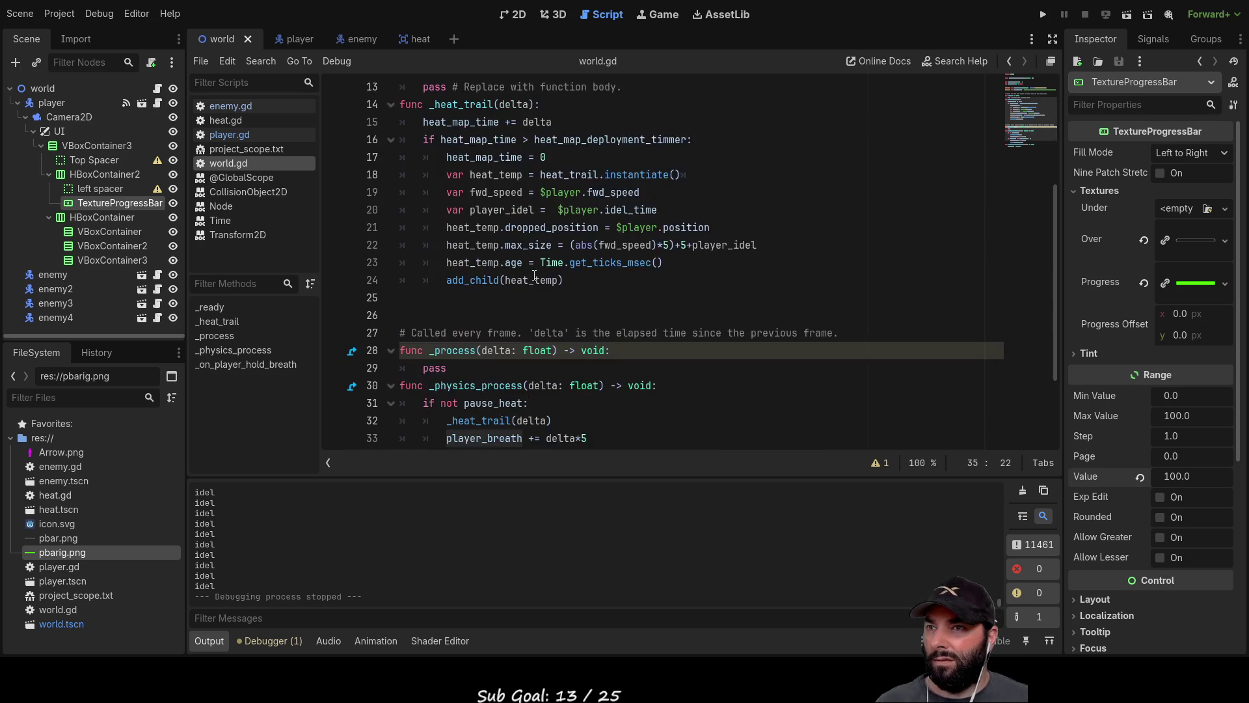
click(563, 368)
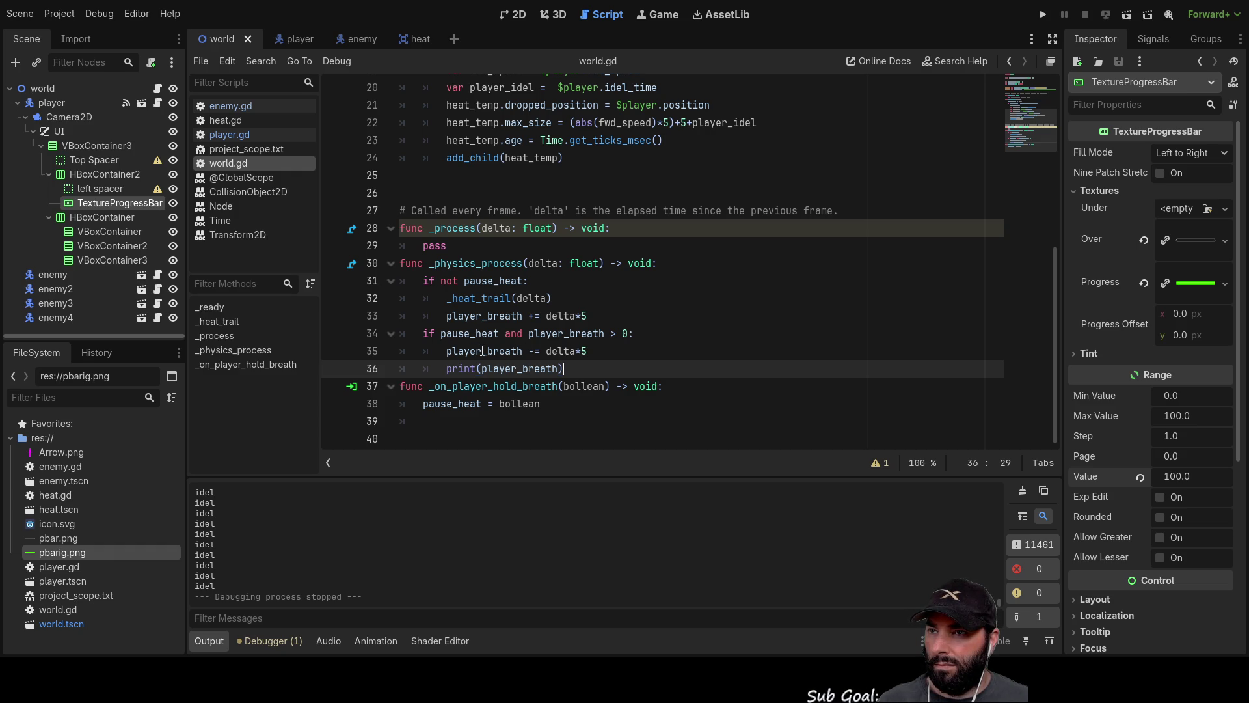
double_click(482, 351)
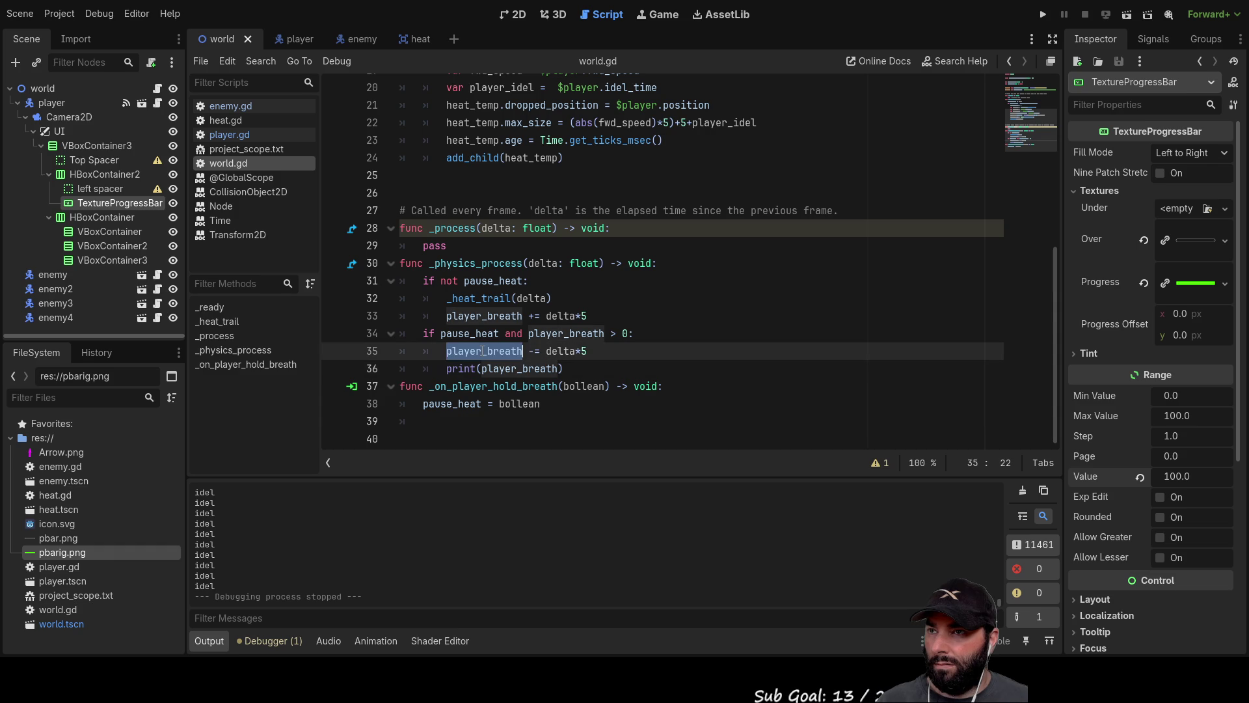
scroll(632, 332, up, 6)
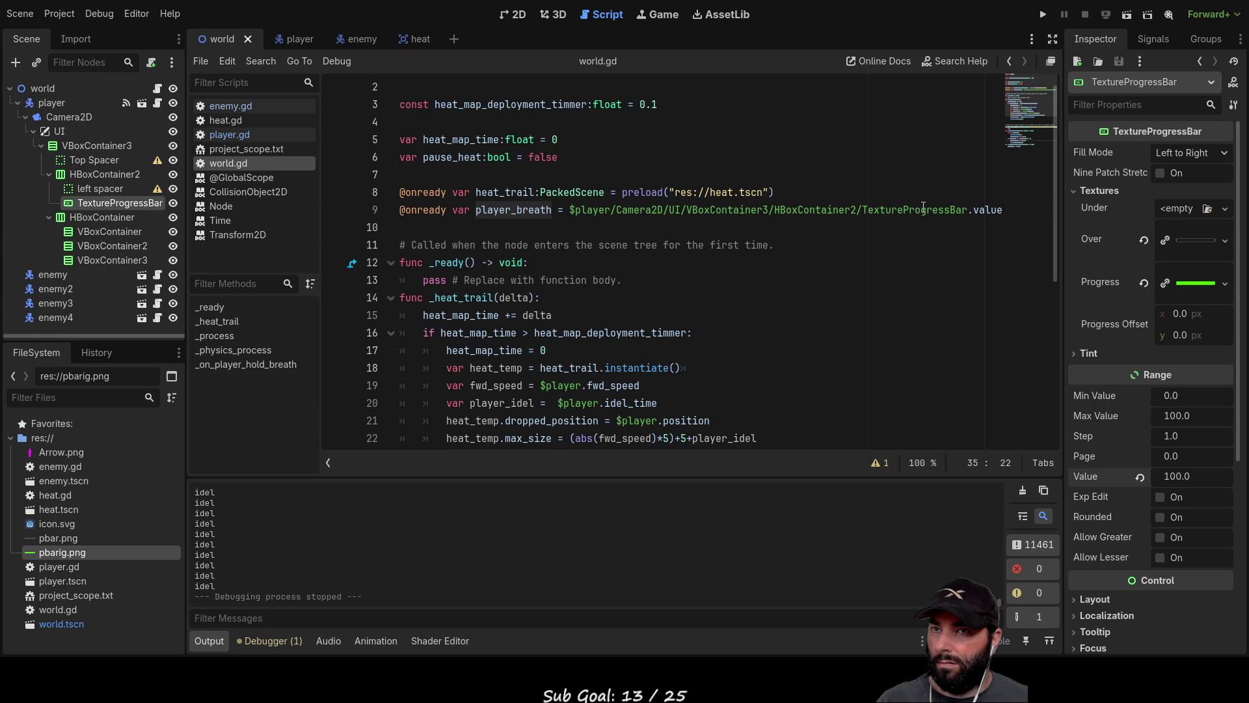
scroll(504, 397, down, 5)
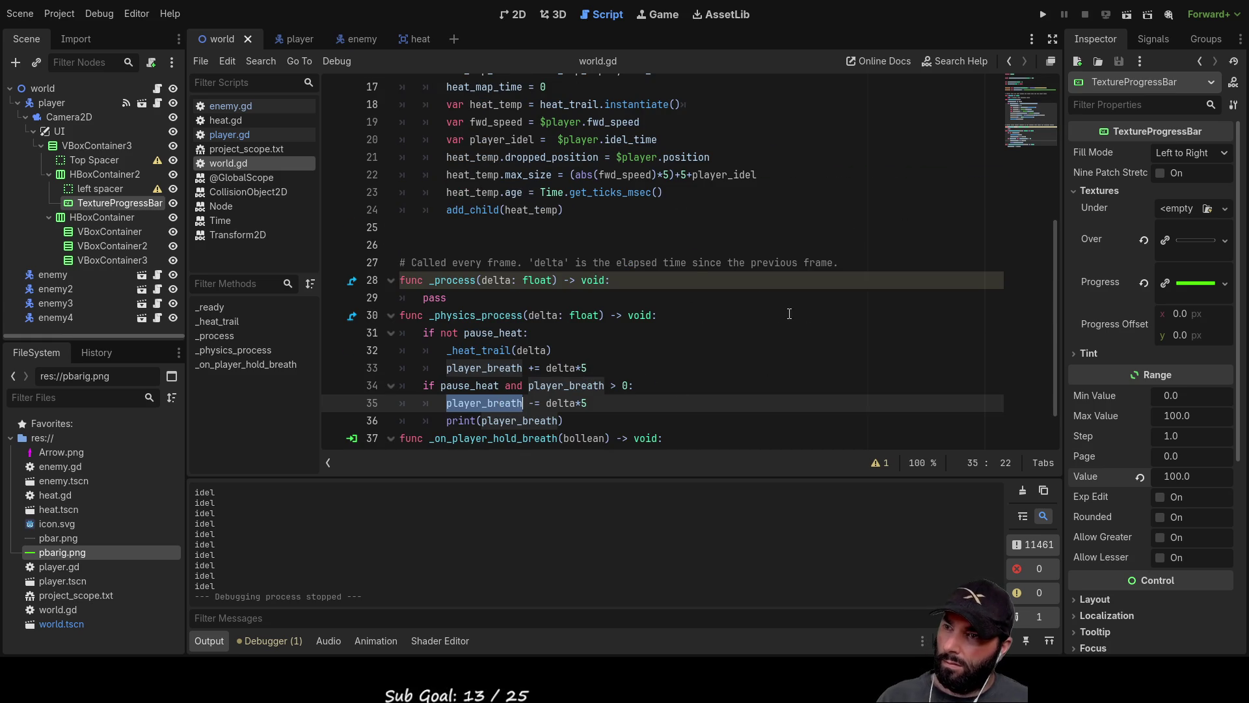
scroll(688, 280, up, 5)
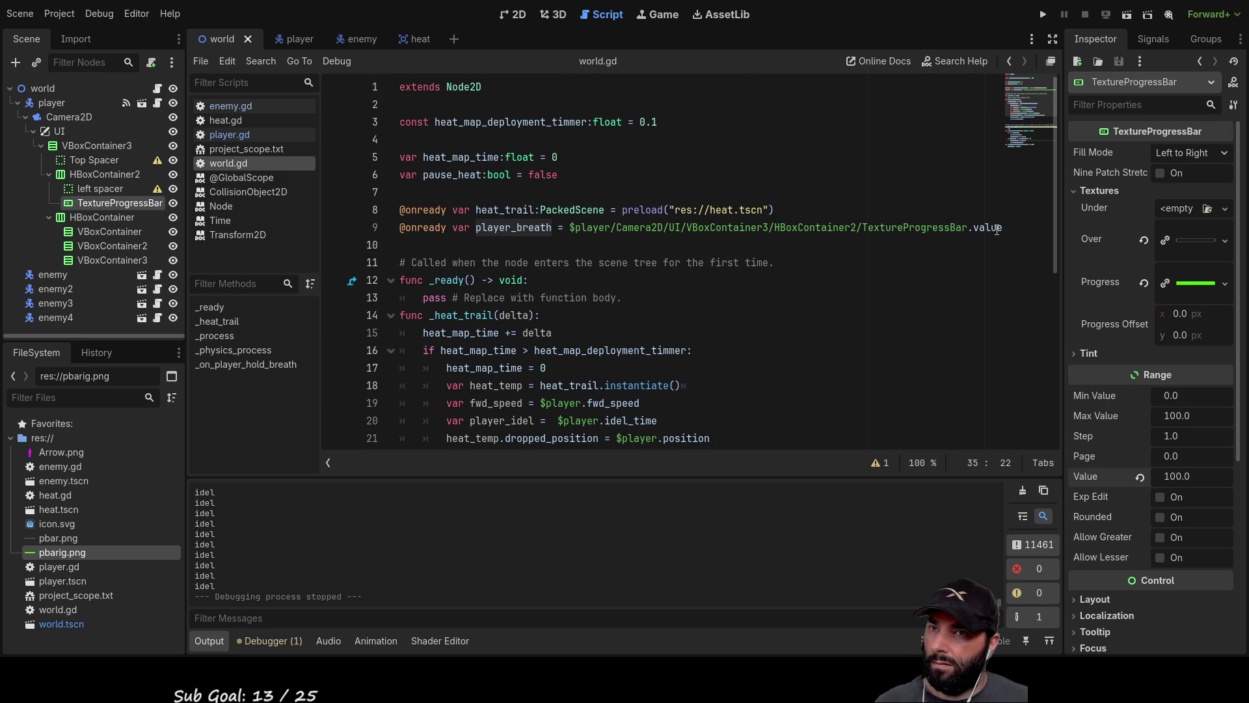
scroll(663, 266, down, 6)
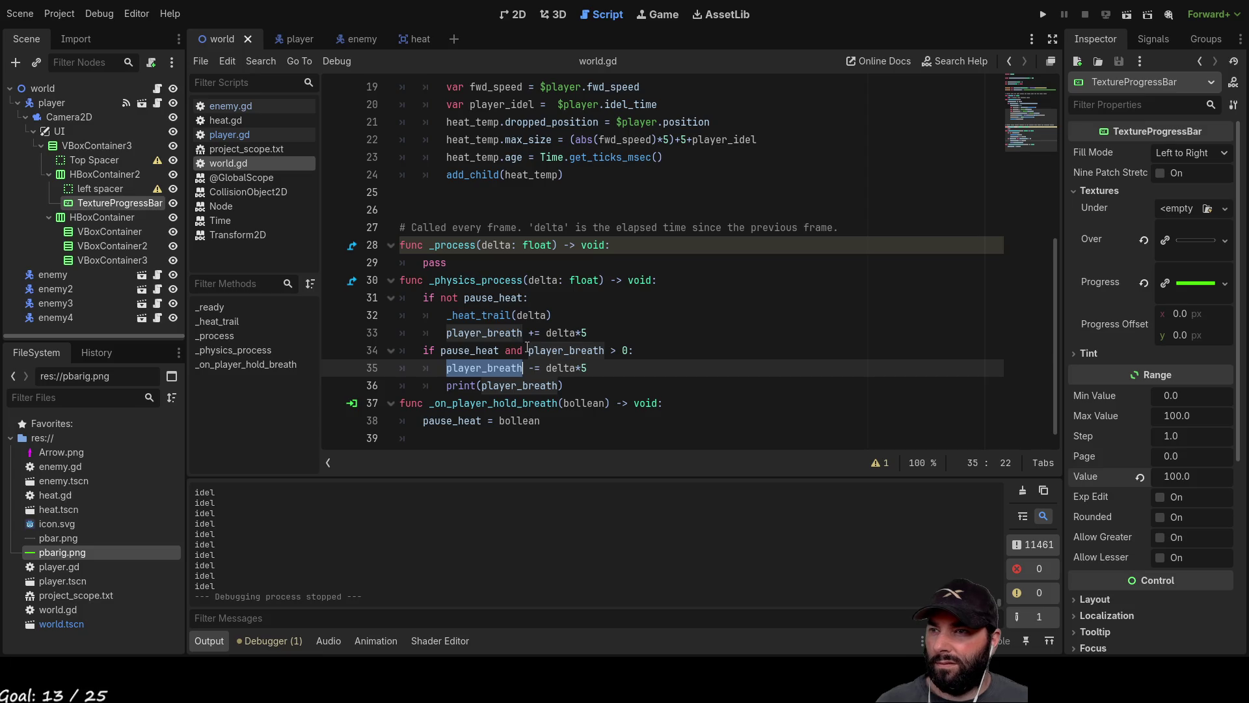
drag(421, 263, 442, 262)
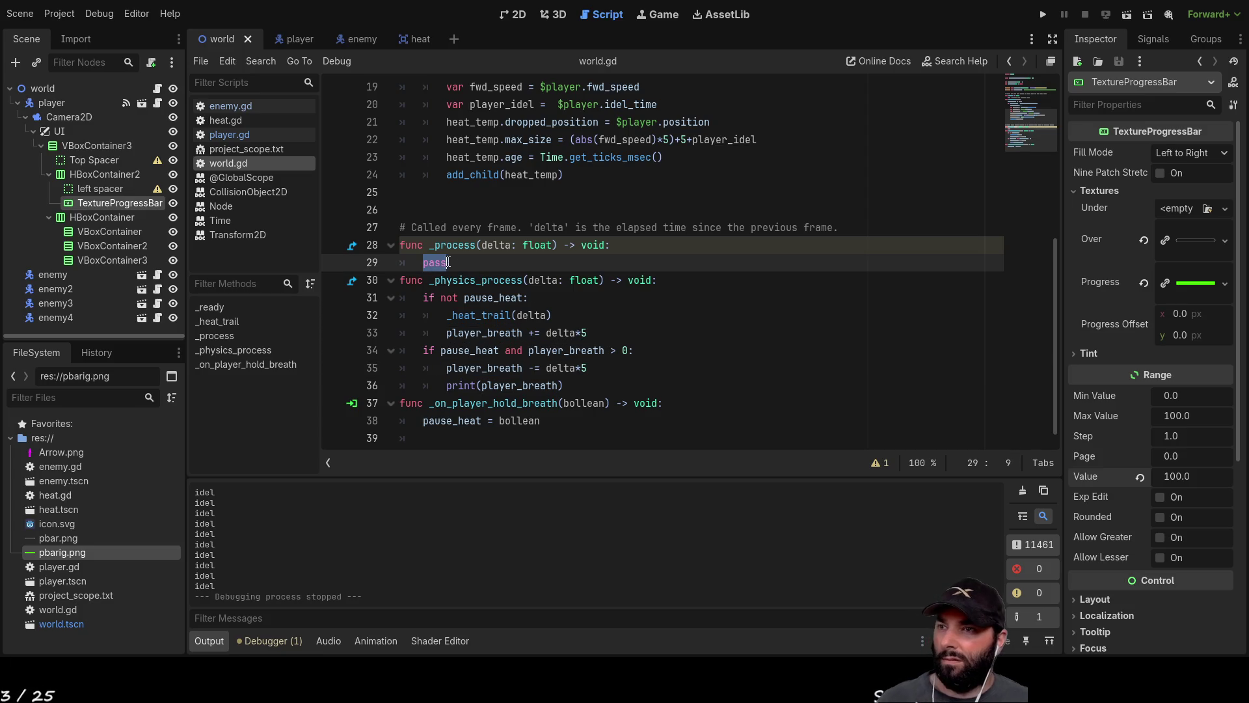
Replace pass in _process with player_breath = player_breath, then test-run and stop the game.
double_click(486, 369)
key(ctrl+c)
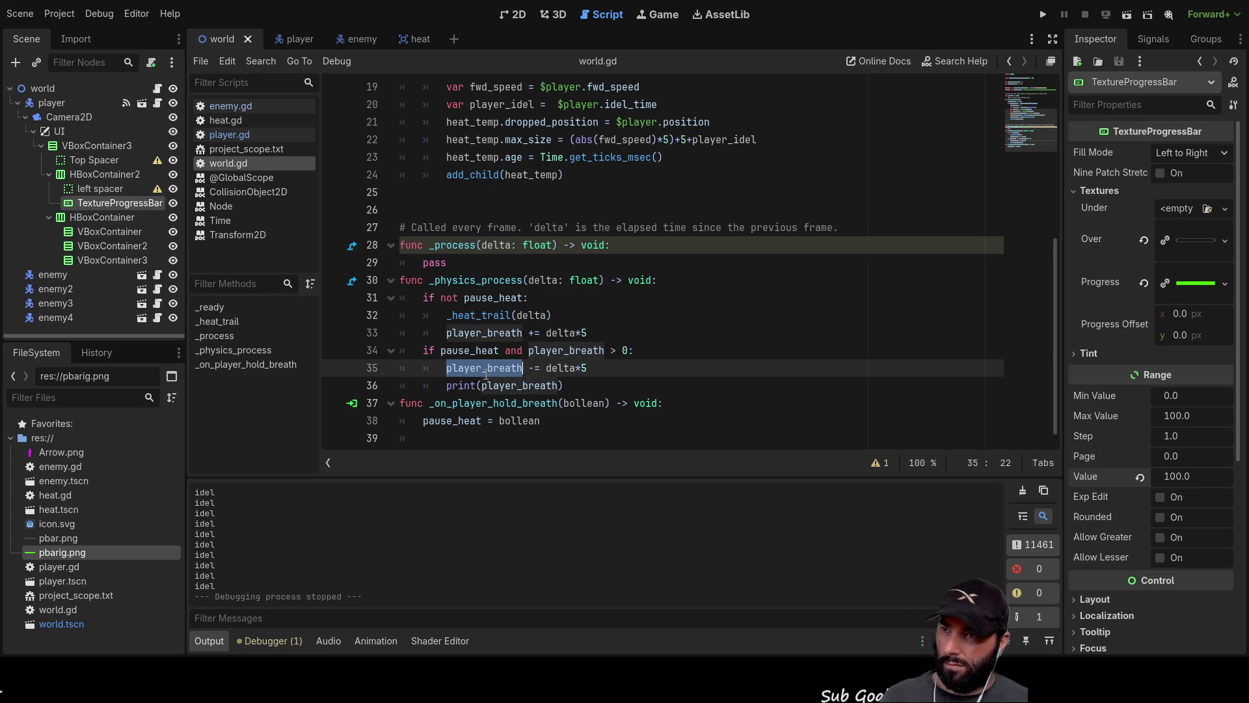
double_click(435, 263)
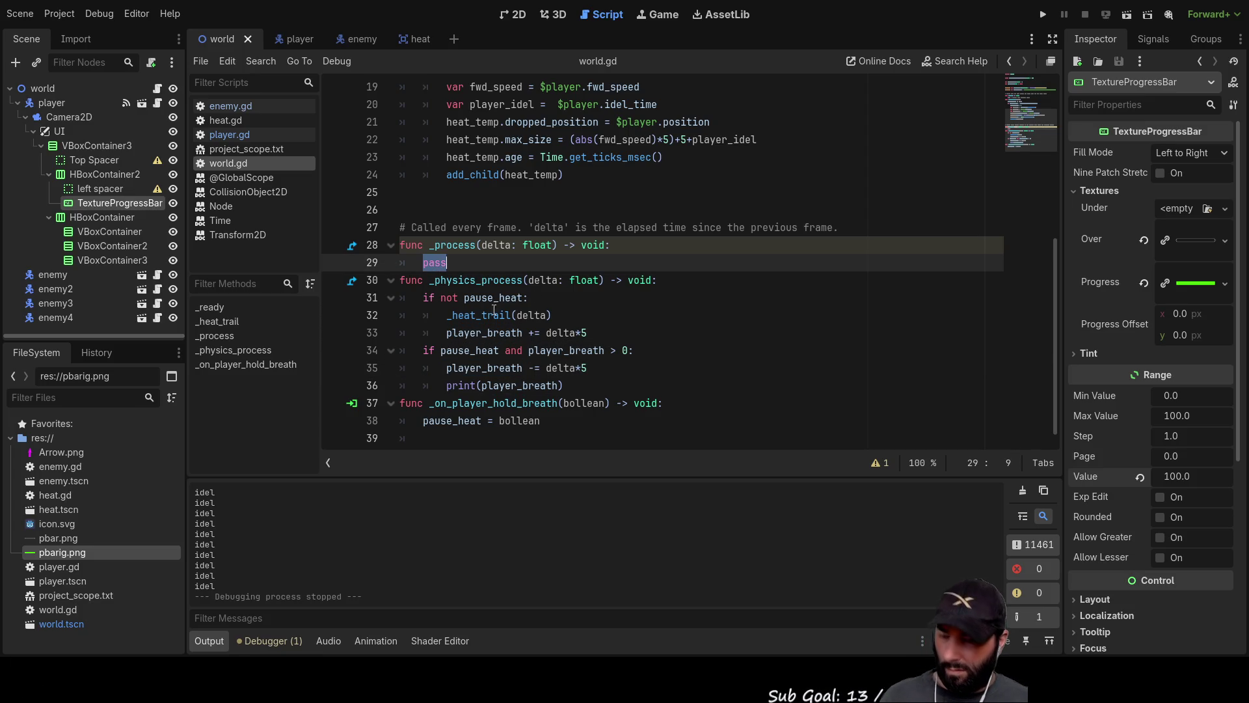
key(ctrl+v)
text(= player_breath)
click(1043, 14)
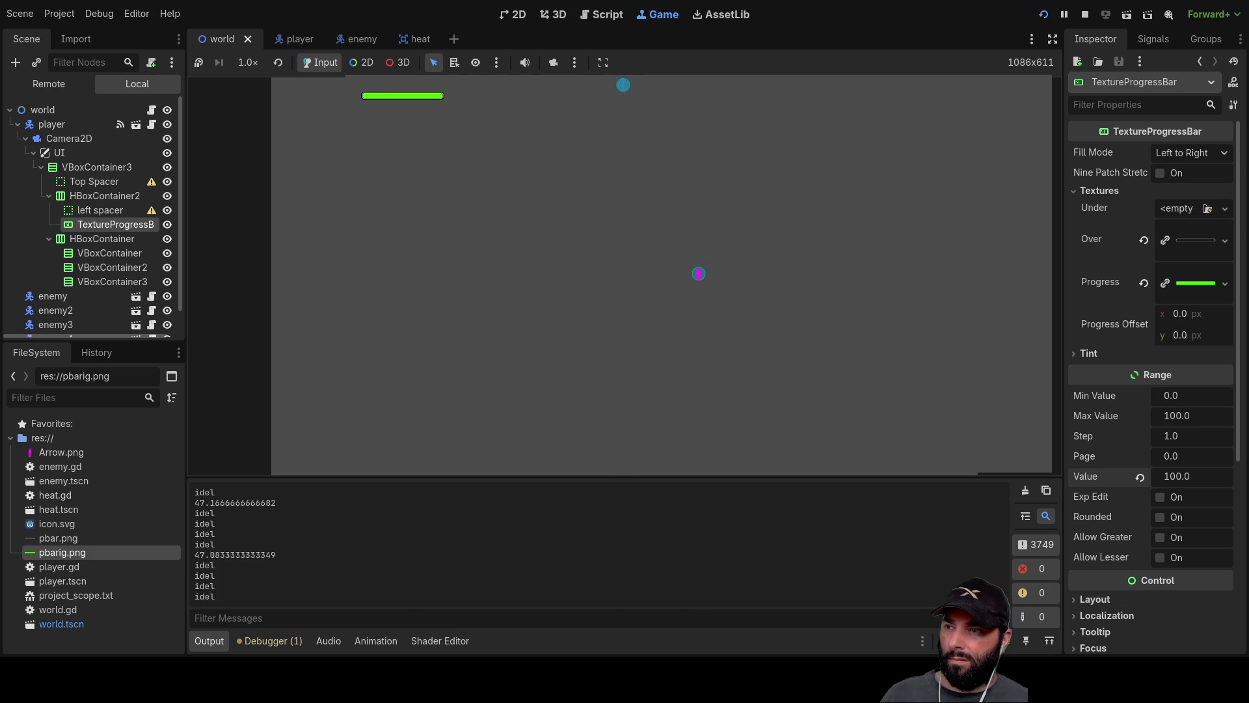
key(F8)
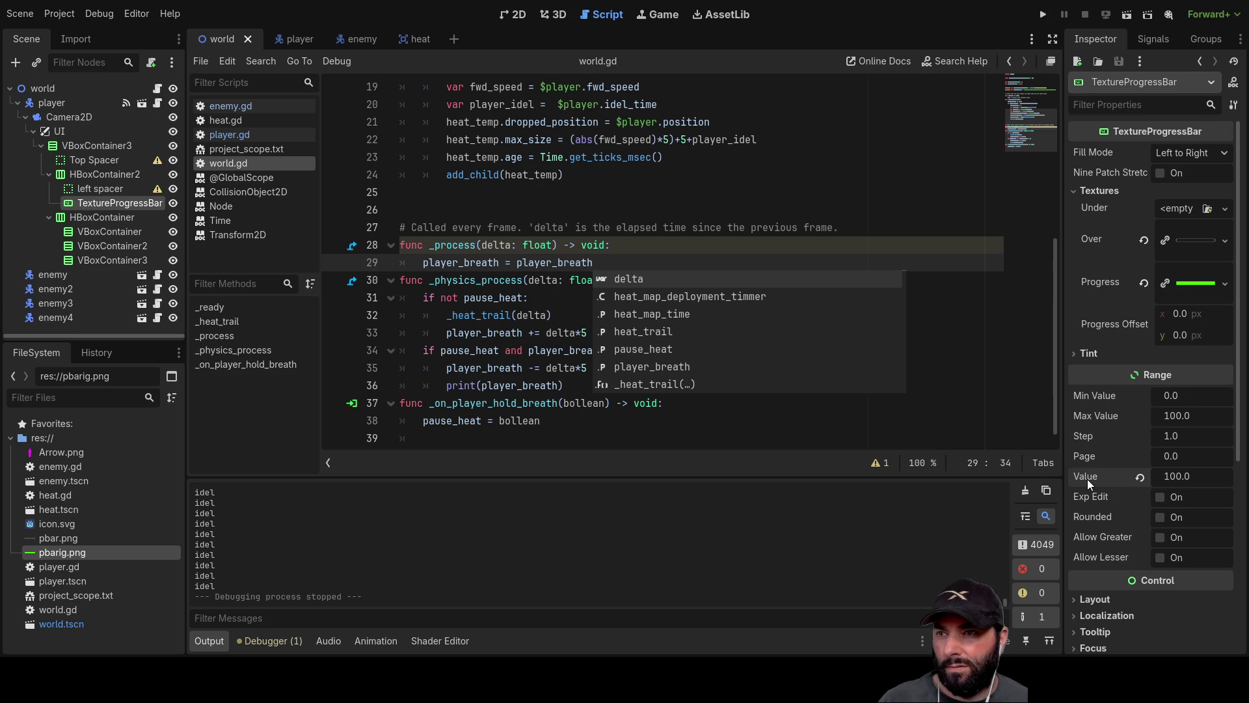
Delete the player_breath self-assignment so _process on line 29 holds just pass.
click(507, 333)
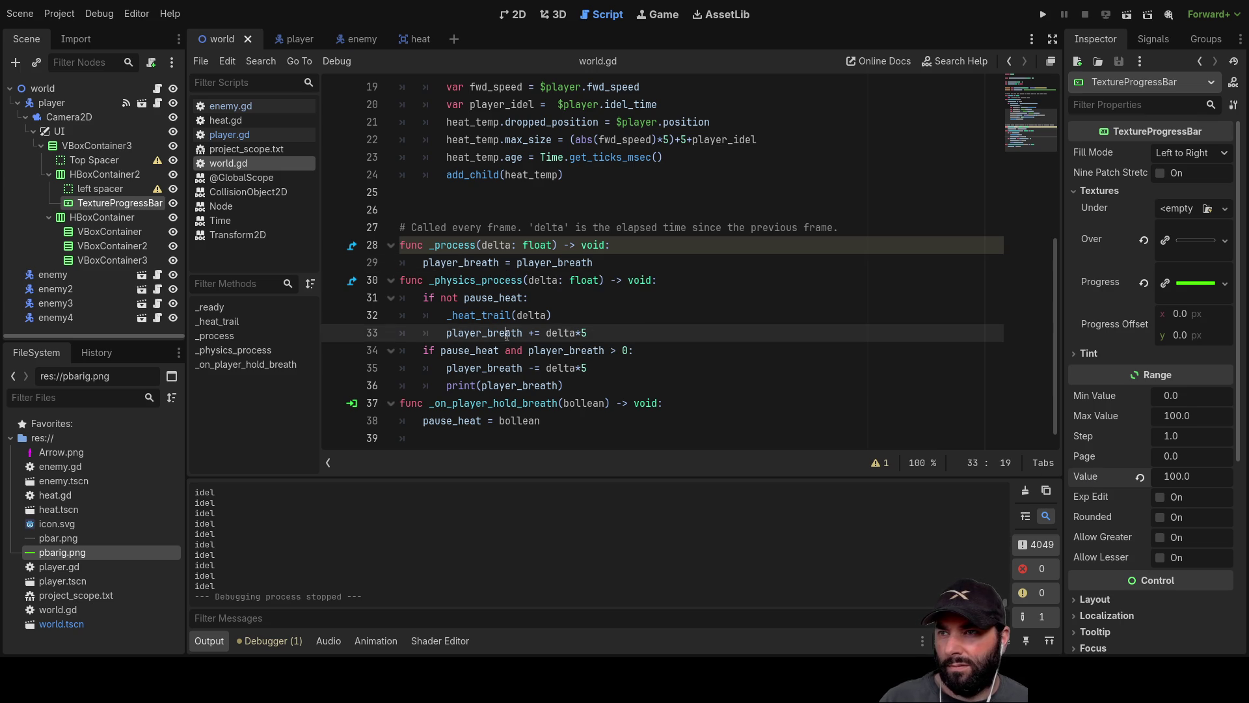
click(423, 263)
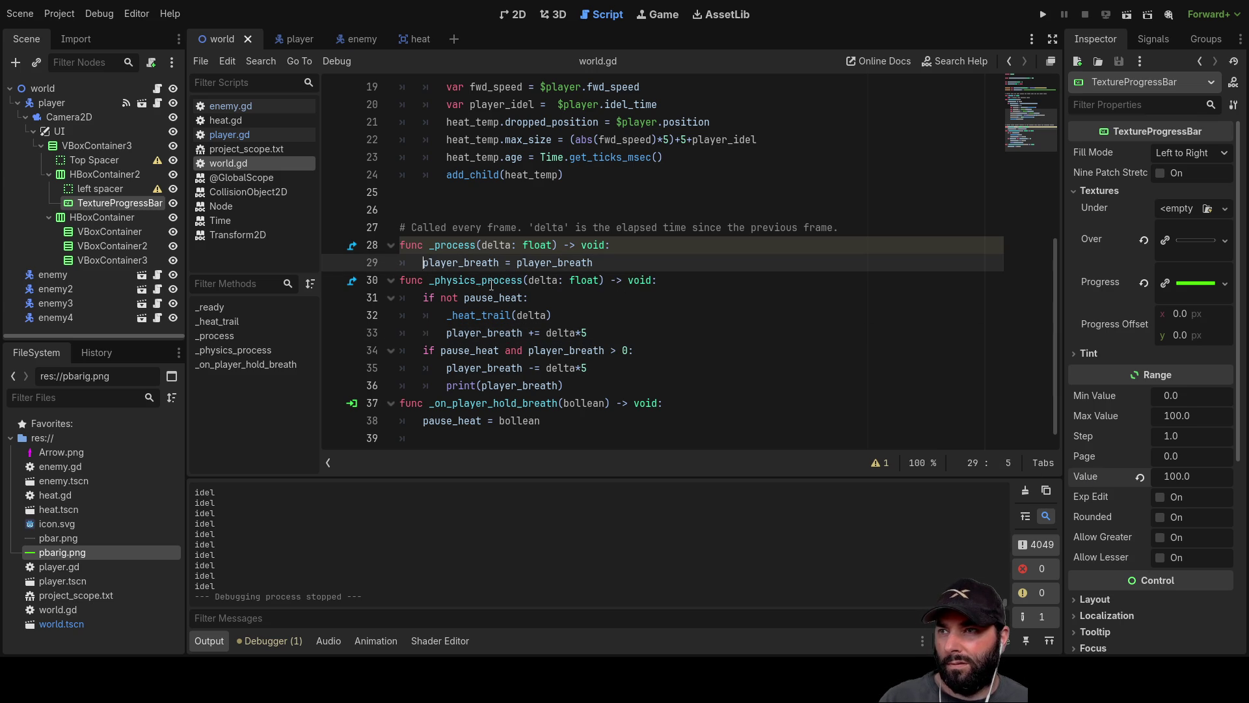
drag(604, 267, 394, 259)
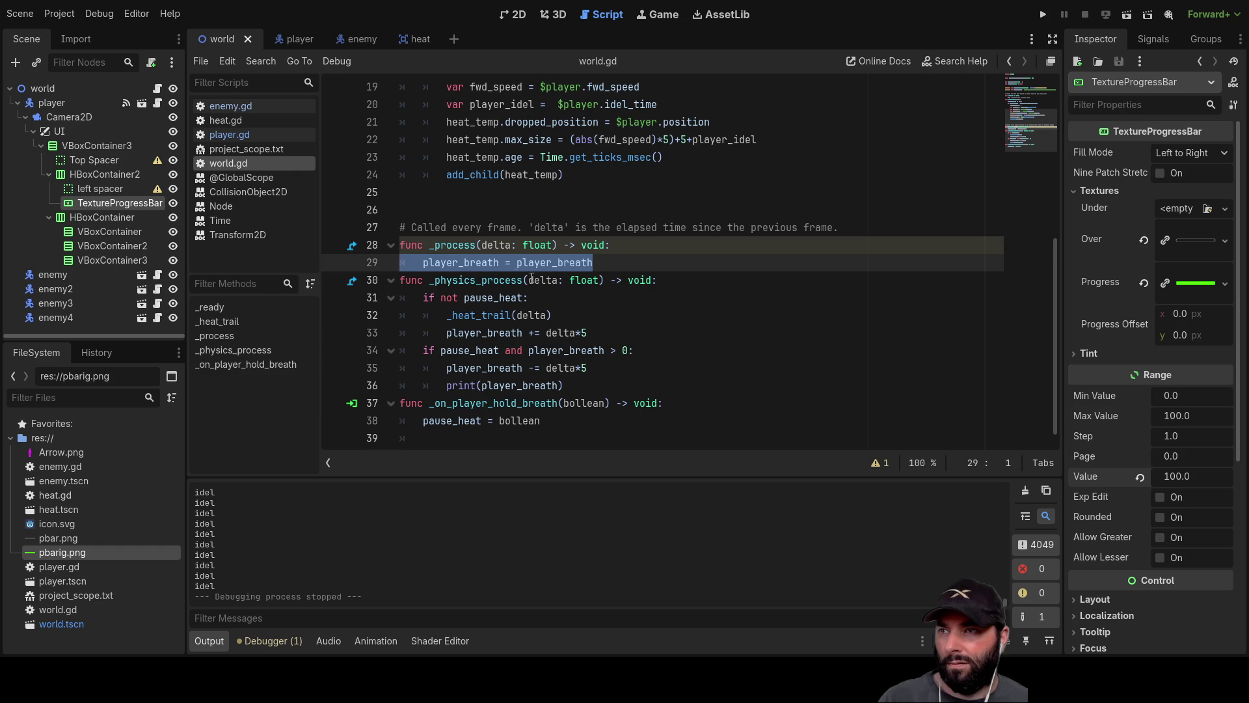
key(BackSpace)
key(Return)
key(Up)
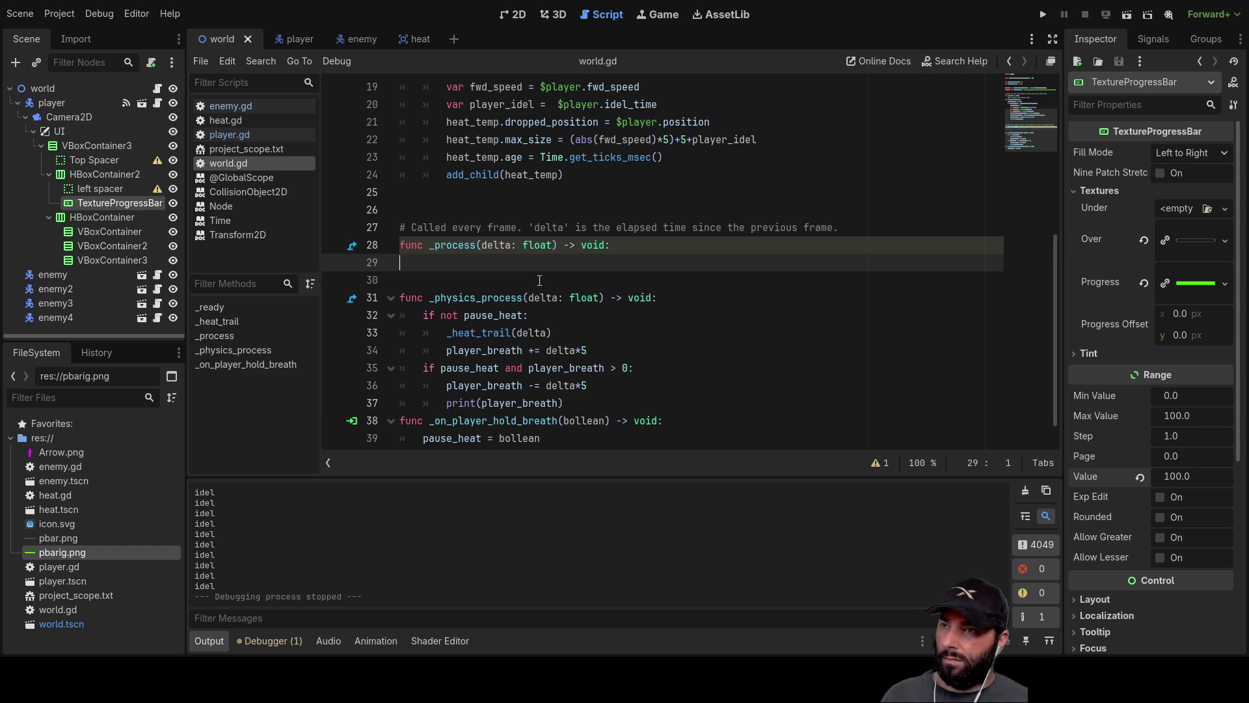
text(pass)
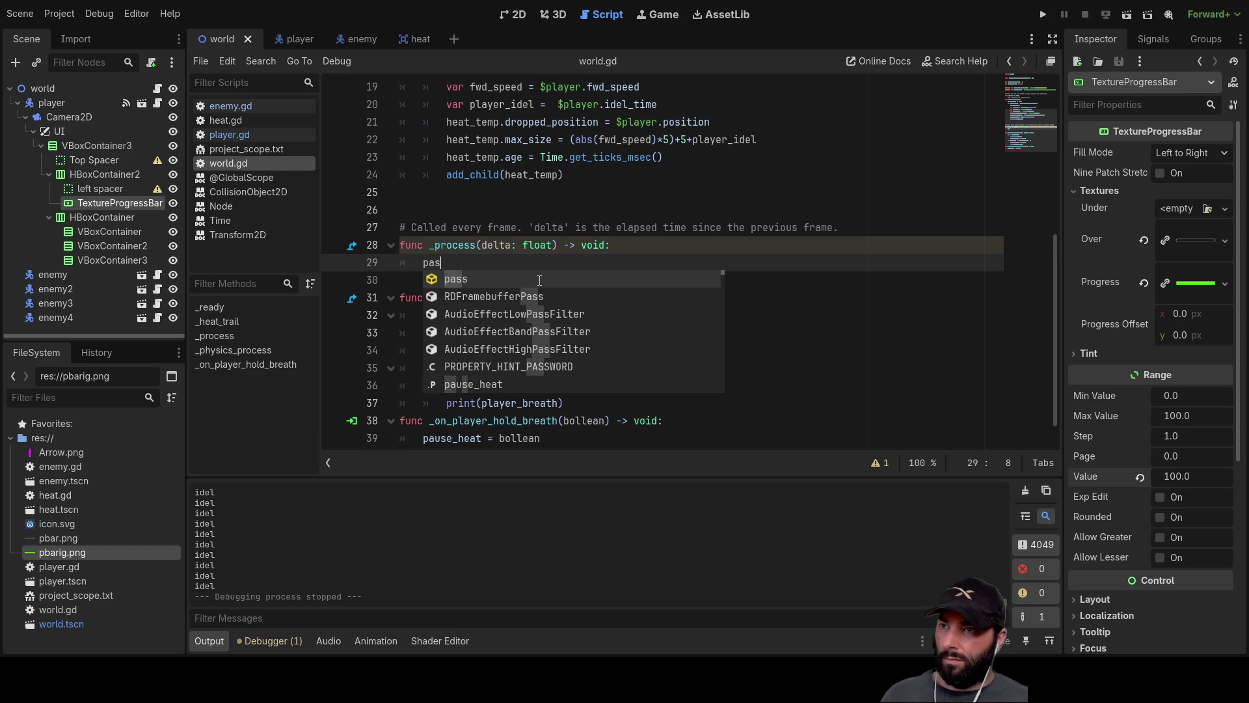
Paste the TextureProgressBar node path from line 9 onto a new line 37, then run the game.
click(591, 311)
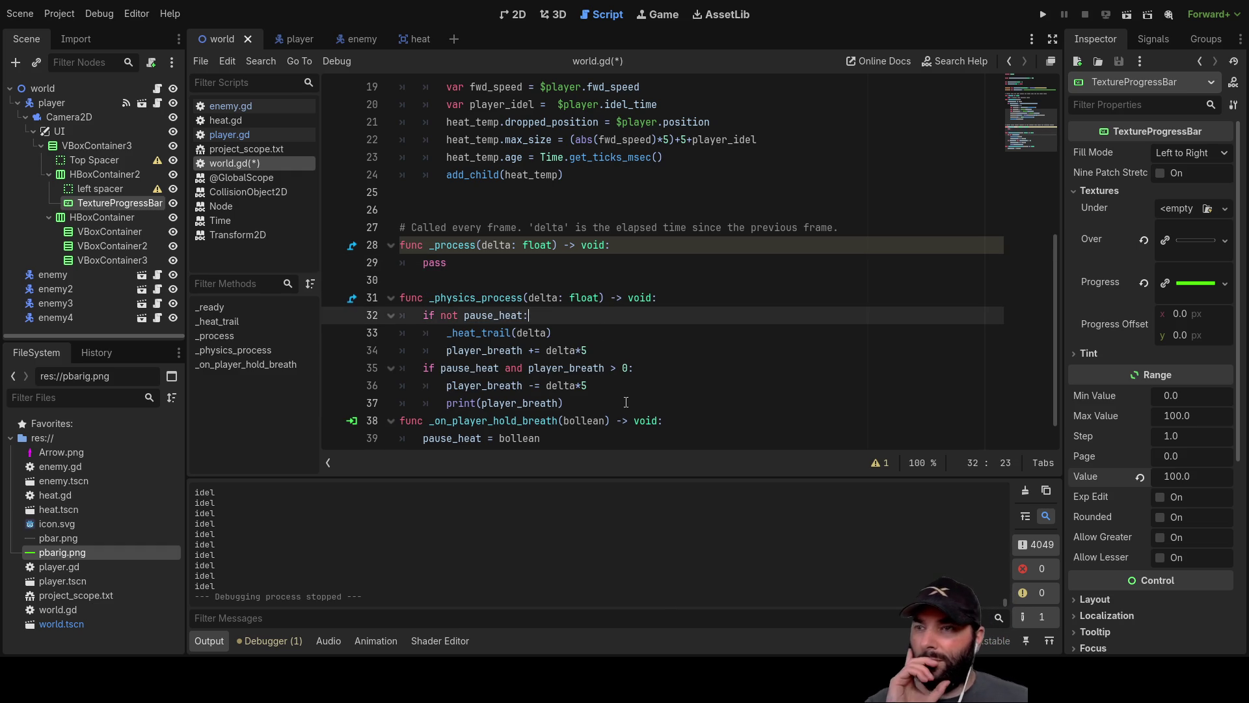
scroll(574, 367, down, 1)
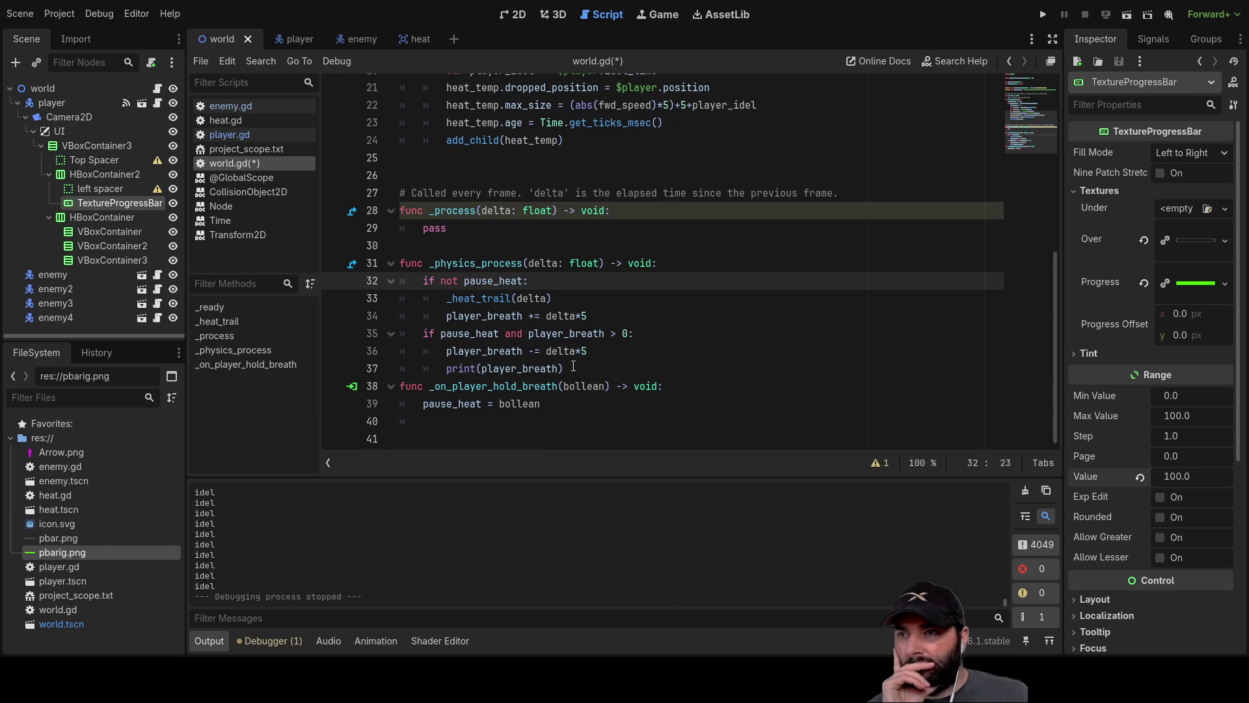
click(447, 368)
key(ctrl+shift+Return)
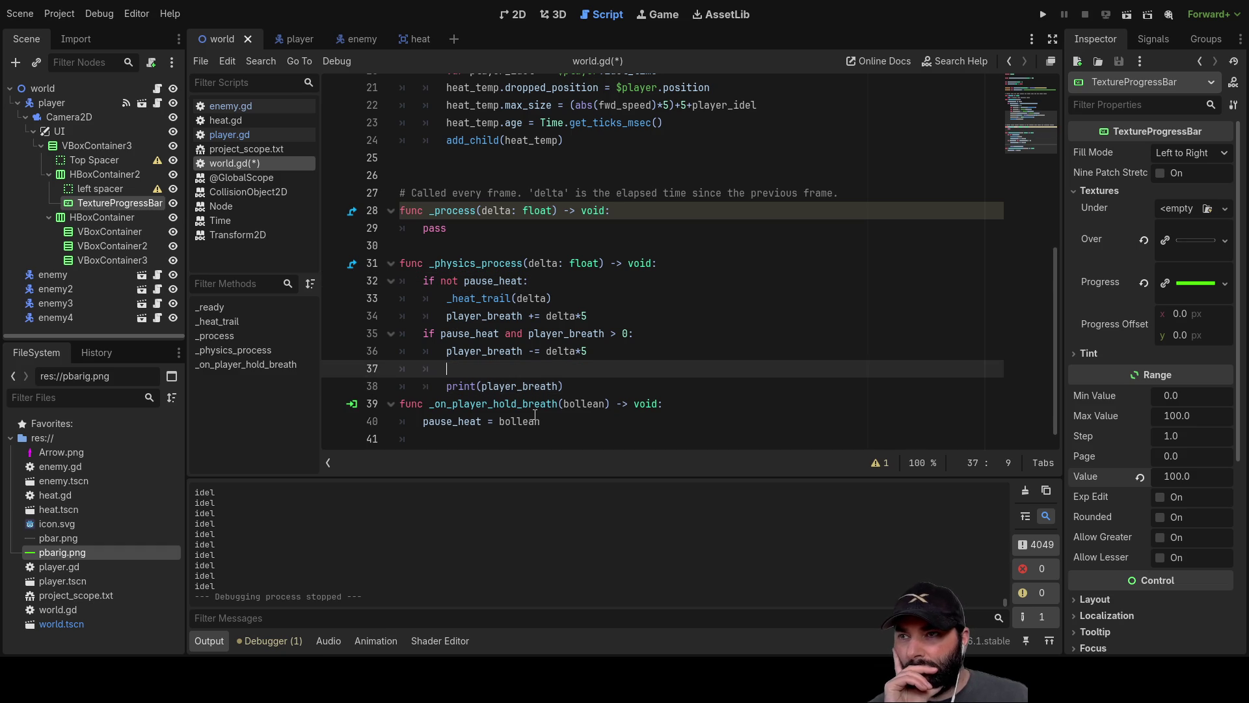
scroll(535, 415, up, 7)
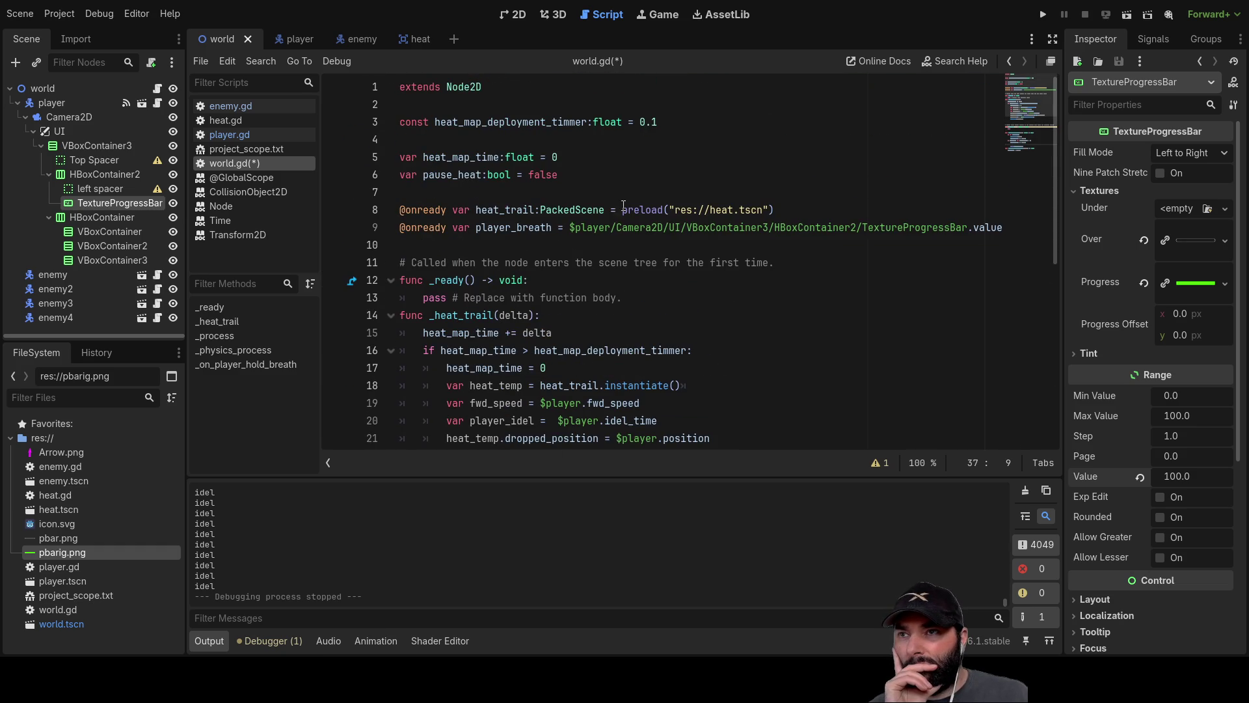
drag(571, 228, 968, 228)
key(ctrl+c)
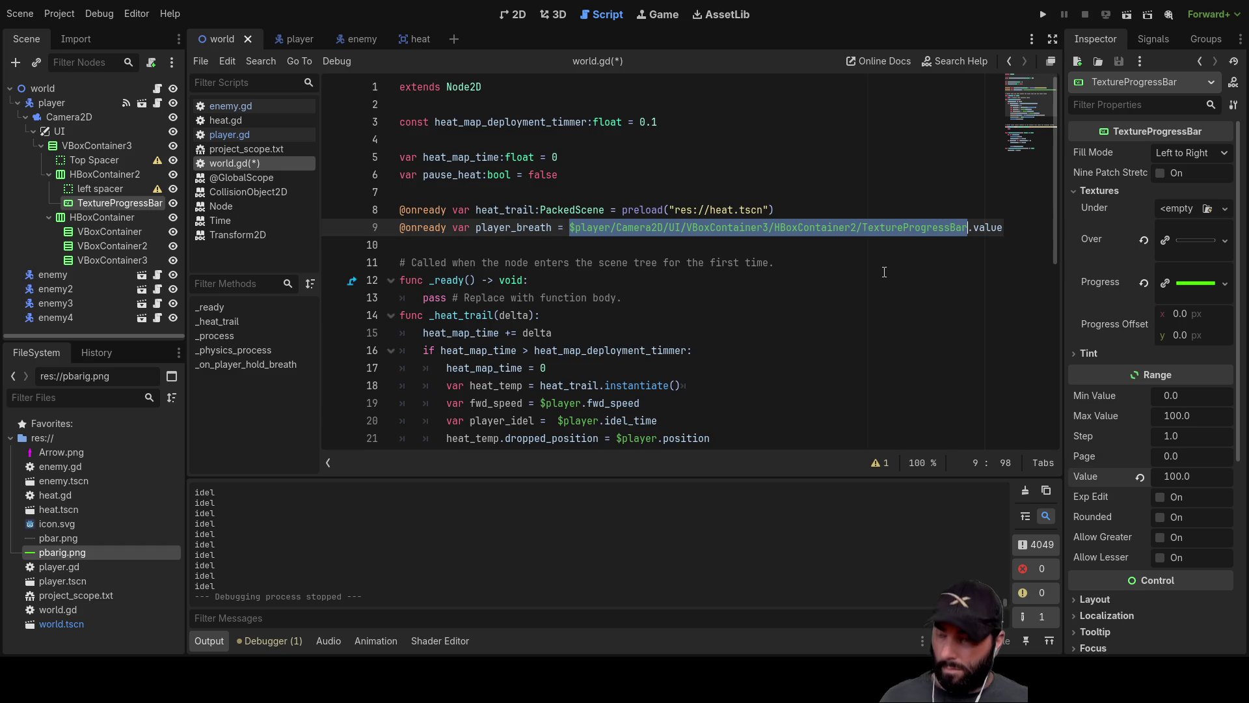
scroll(565, 264, down, 5)
scroll(454, 385, down, 2)
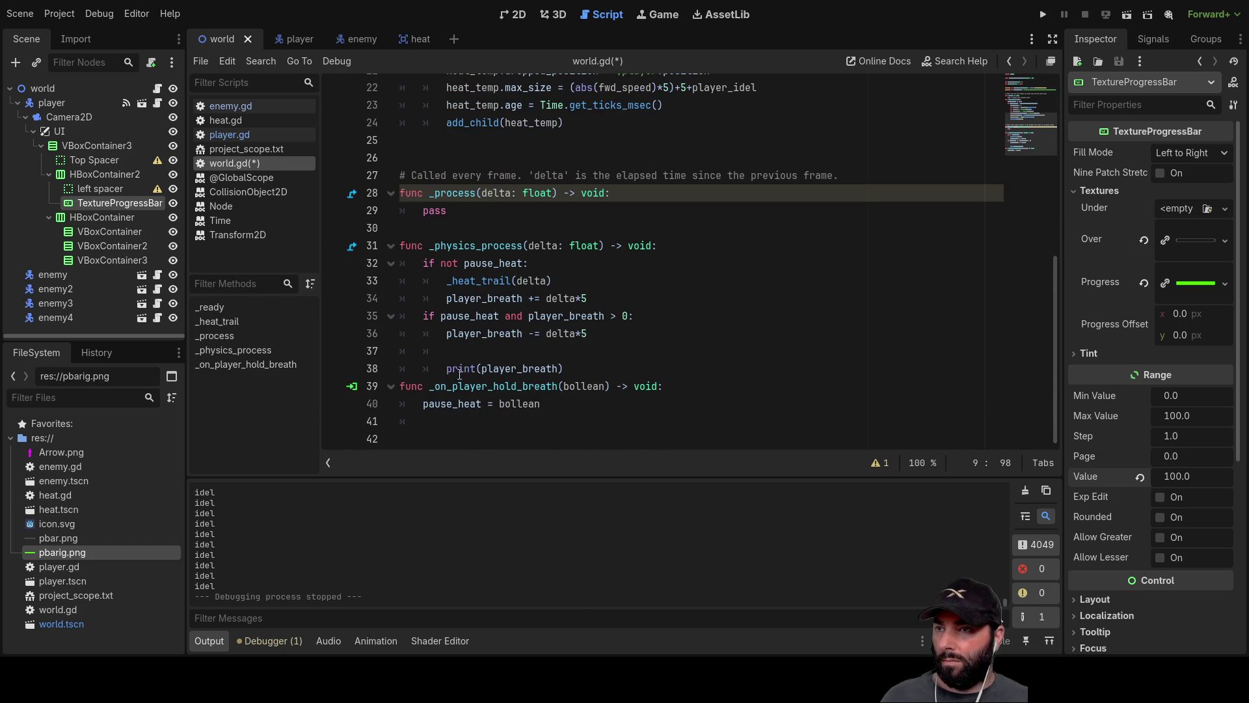
click(605, 351)
key(ctrl+v)
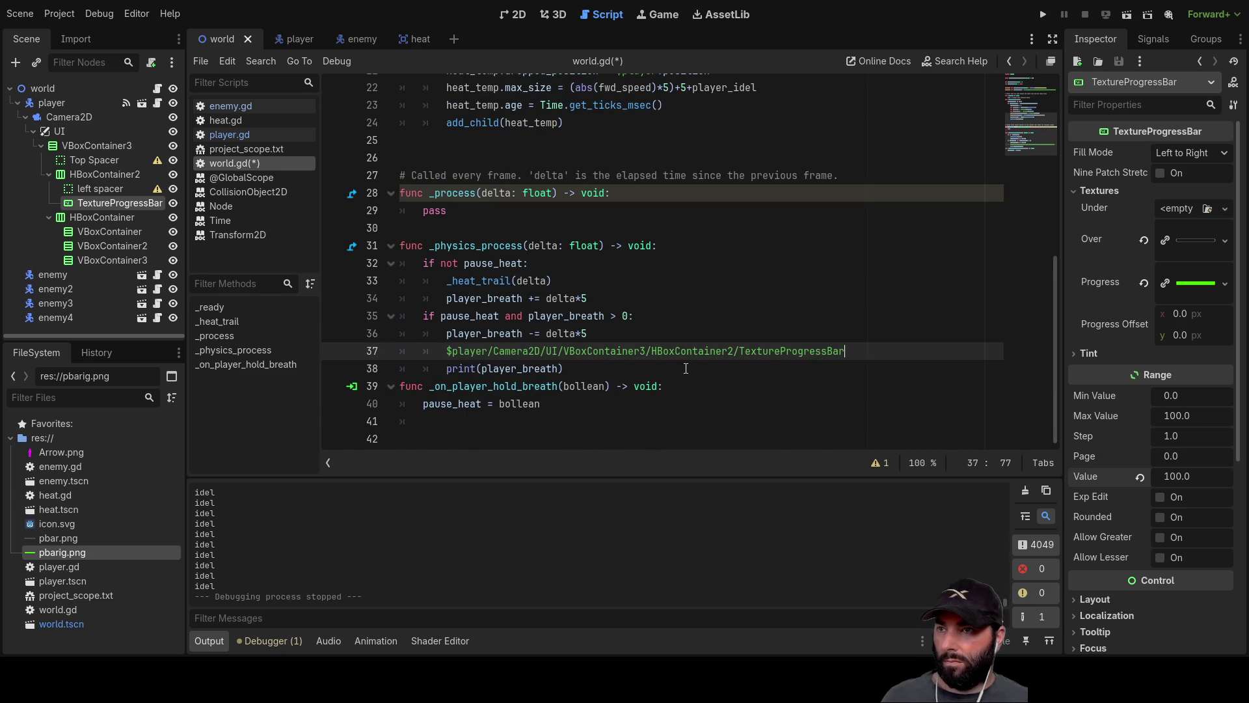
click(1041, 16)
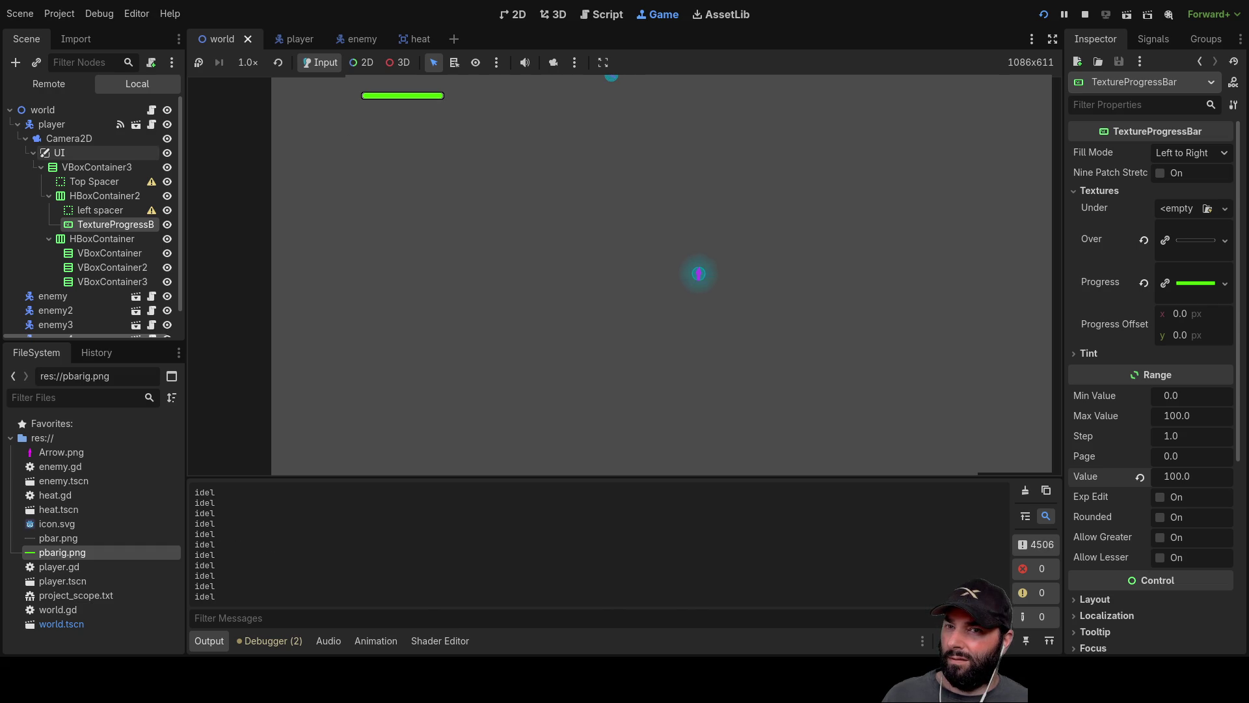
click(1085, 14)
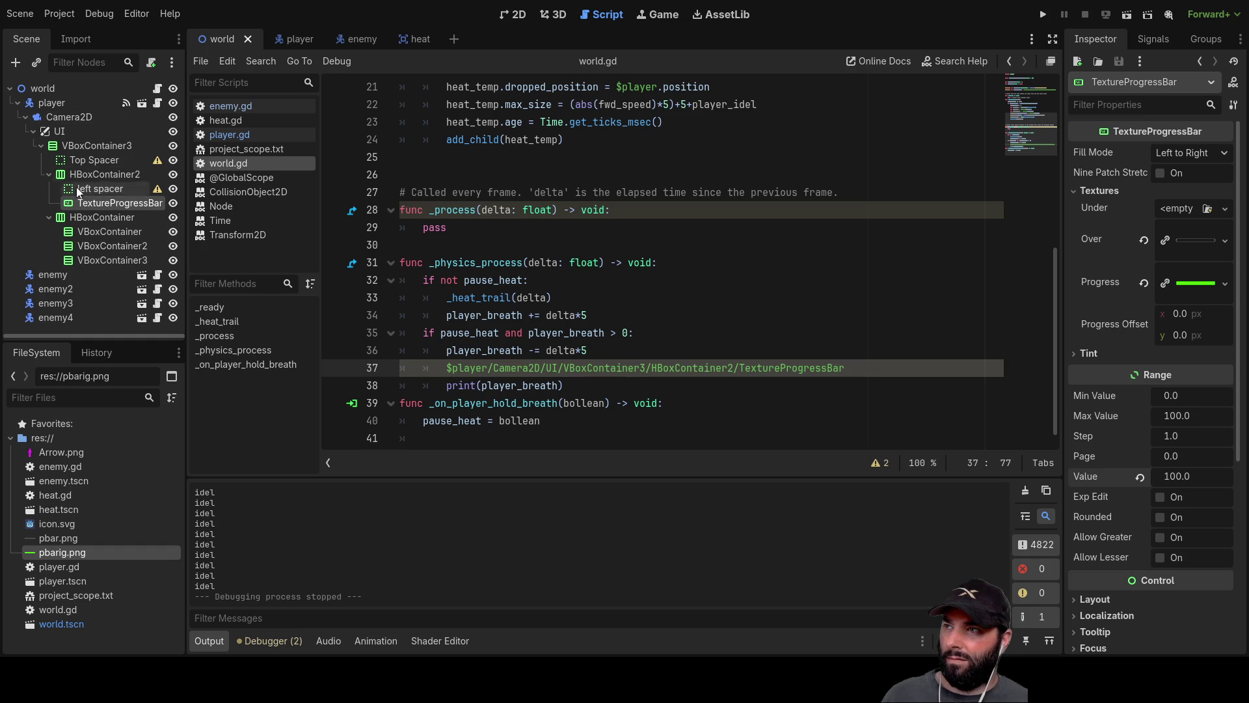
click(111, 190)
click(122, 202)
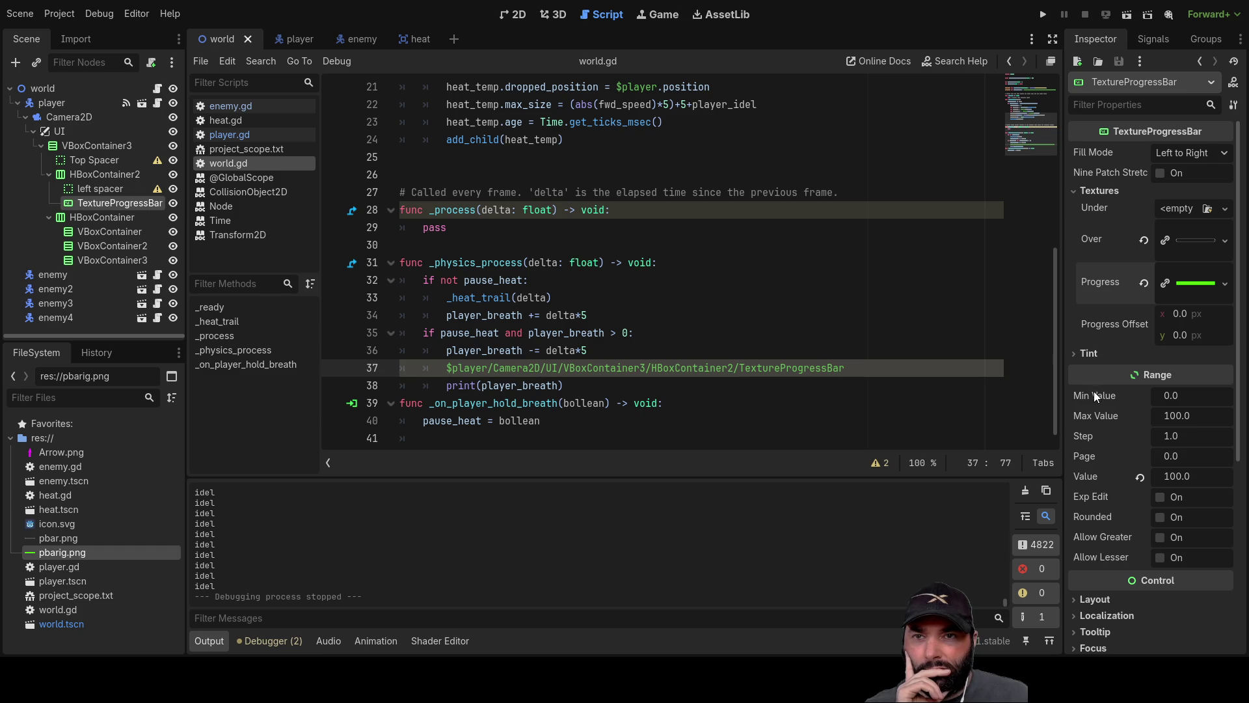
Enable Rounded on the TextureProgressBar and set its Value to 100.
click(1073, 352)
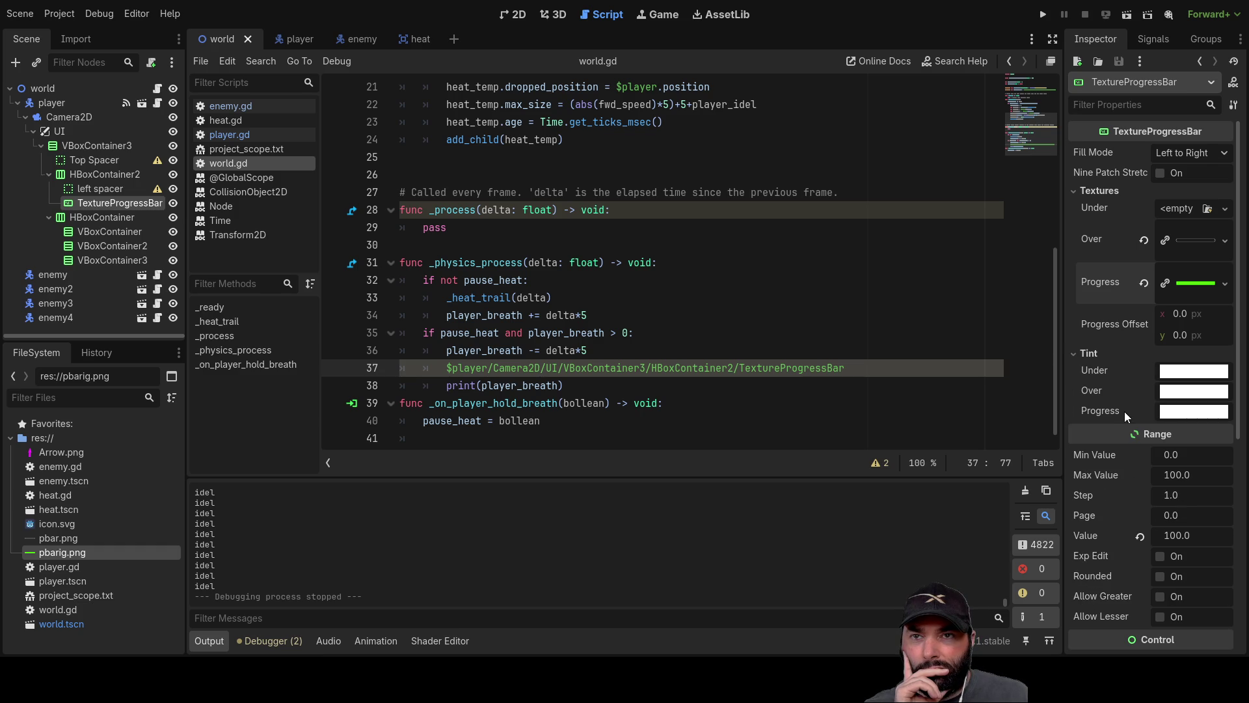
click(1080, 355)
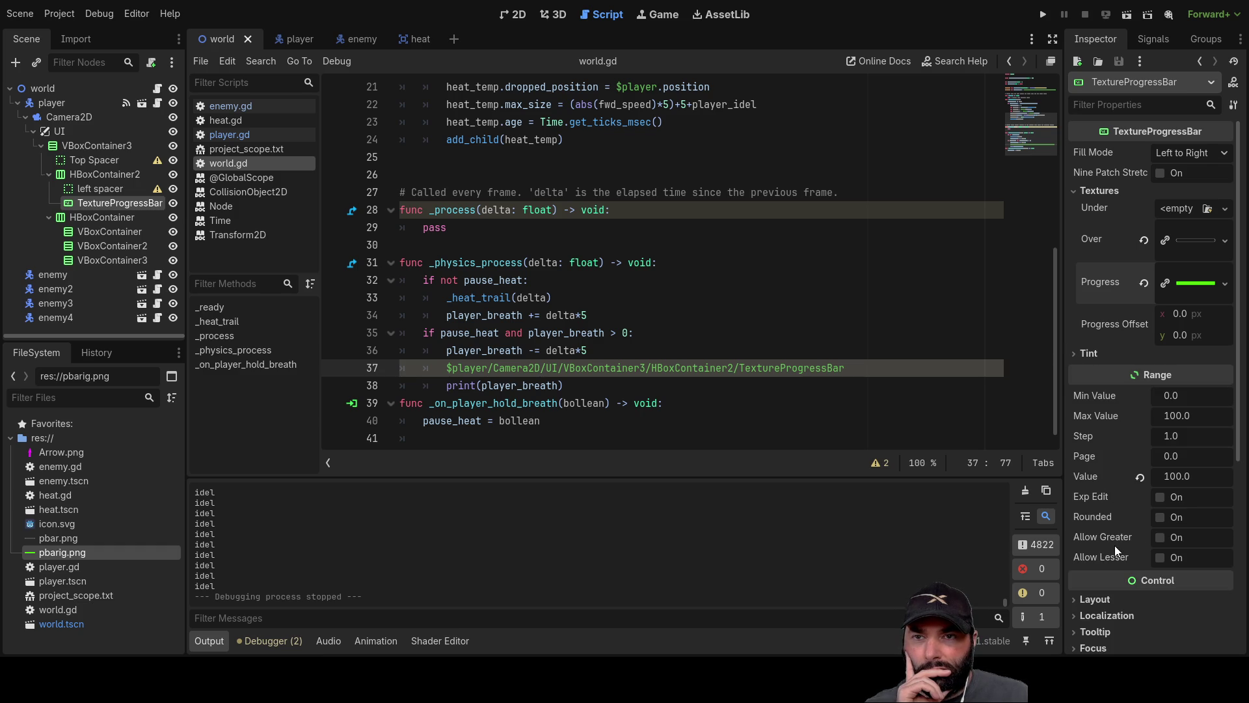
click(1160, 517)
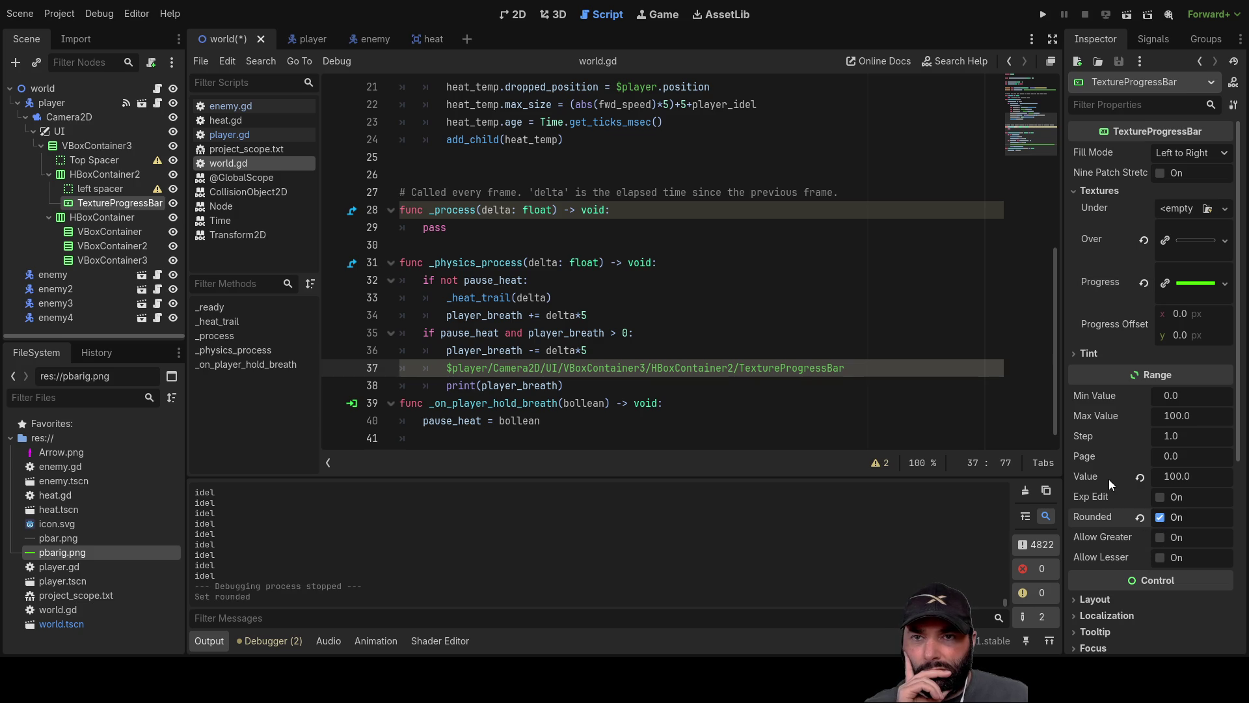
click(1138, 476)
click(1170, 476)
text(100)
key(Return)
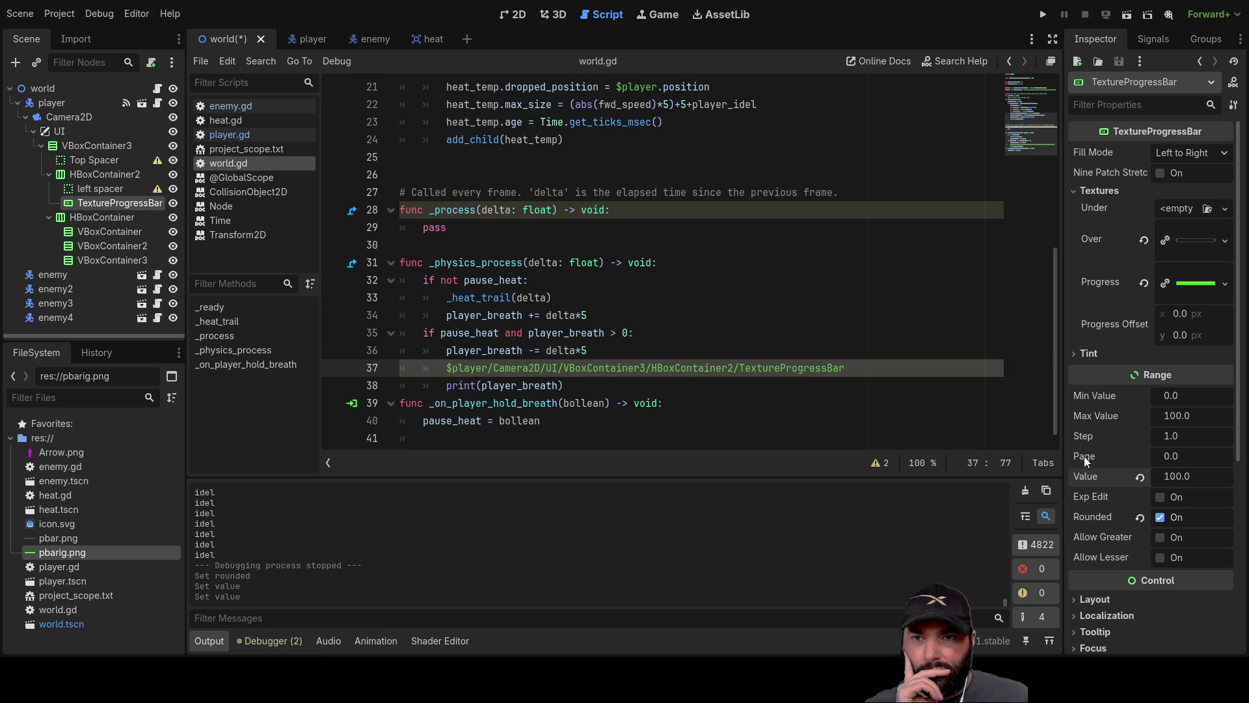
Run the project to test the breath meter.
scroll(1125, 499, down, 5)
scroll(1131, 329, up, 5)
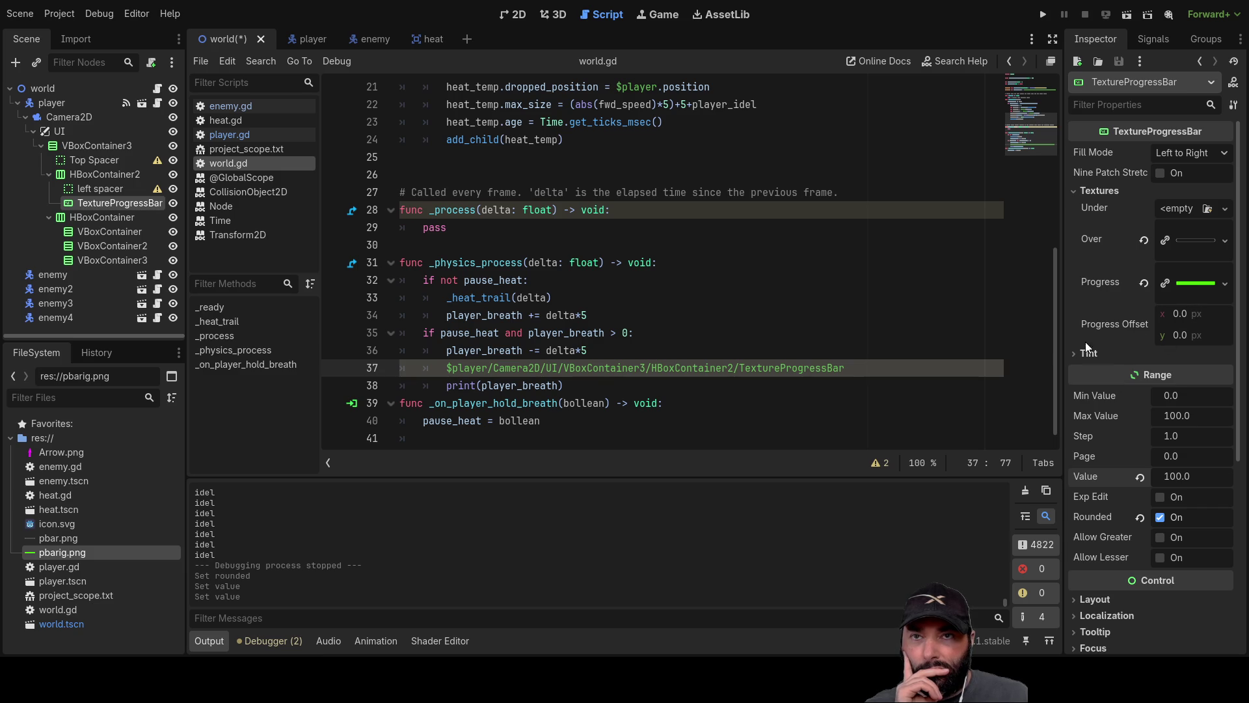
click(1042, 15)
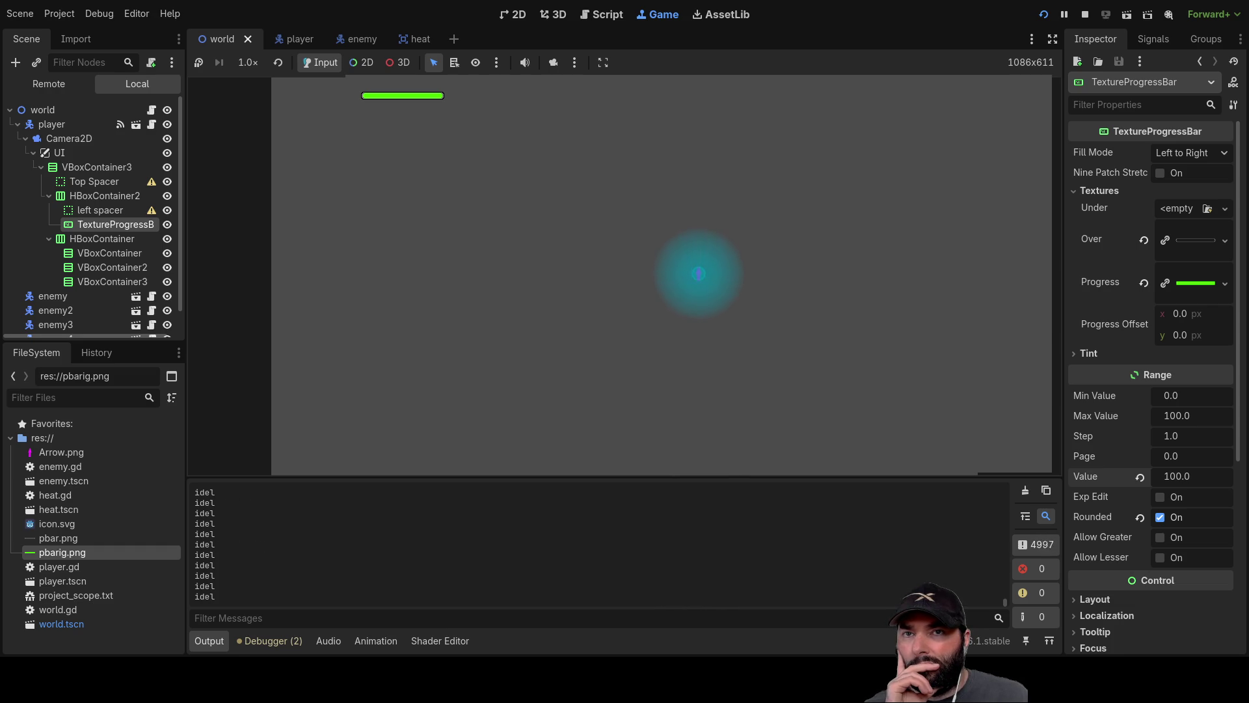
Preview the bar's over texture and set its Range Value to 50 in the running game.
click(1197, 239)
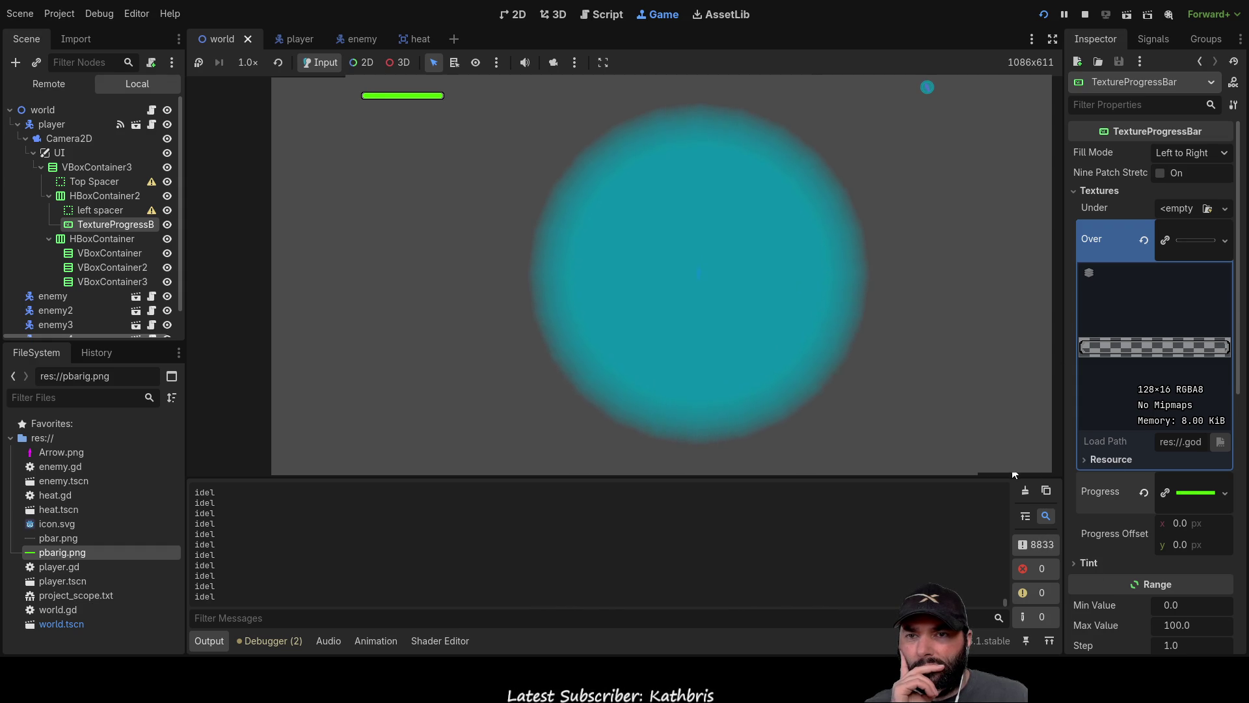
scroll(1105, 446, down, 5)
click(1175, 356)
text(50)
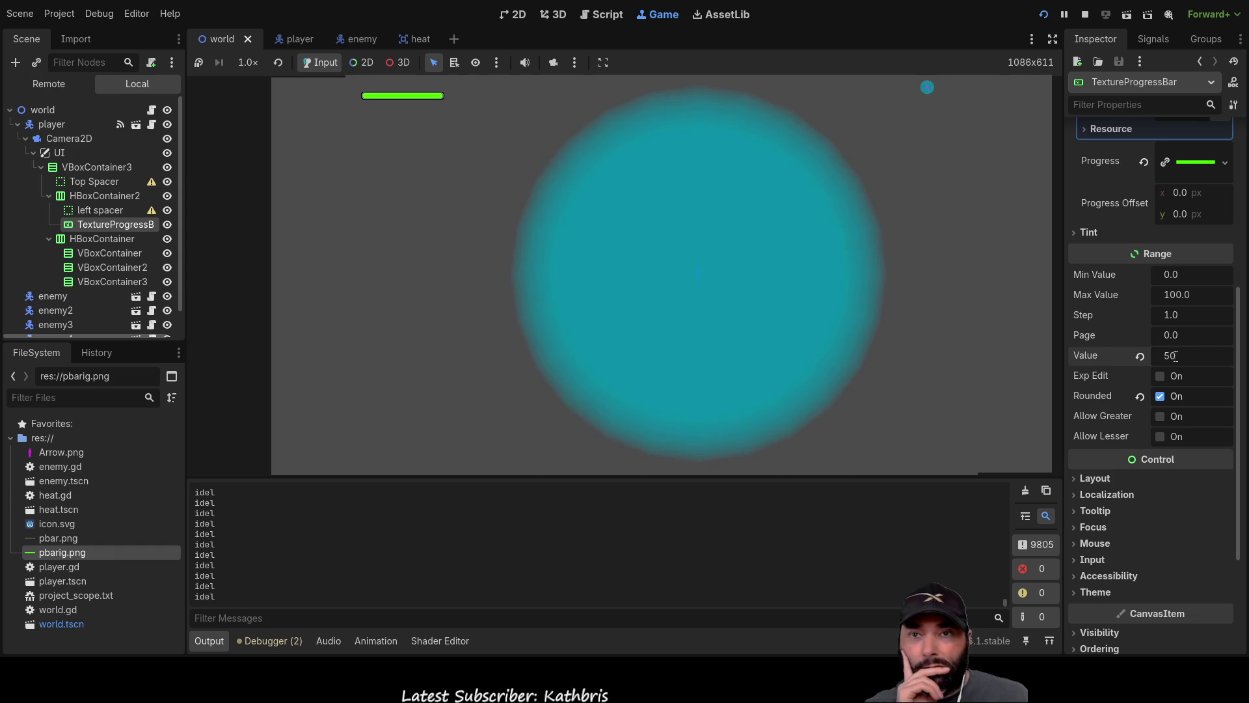
key(Return)
Change the bar's value to 30, then pause and stop the test run.
click(1175, 355)
text(30)
key(Return)
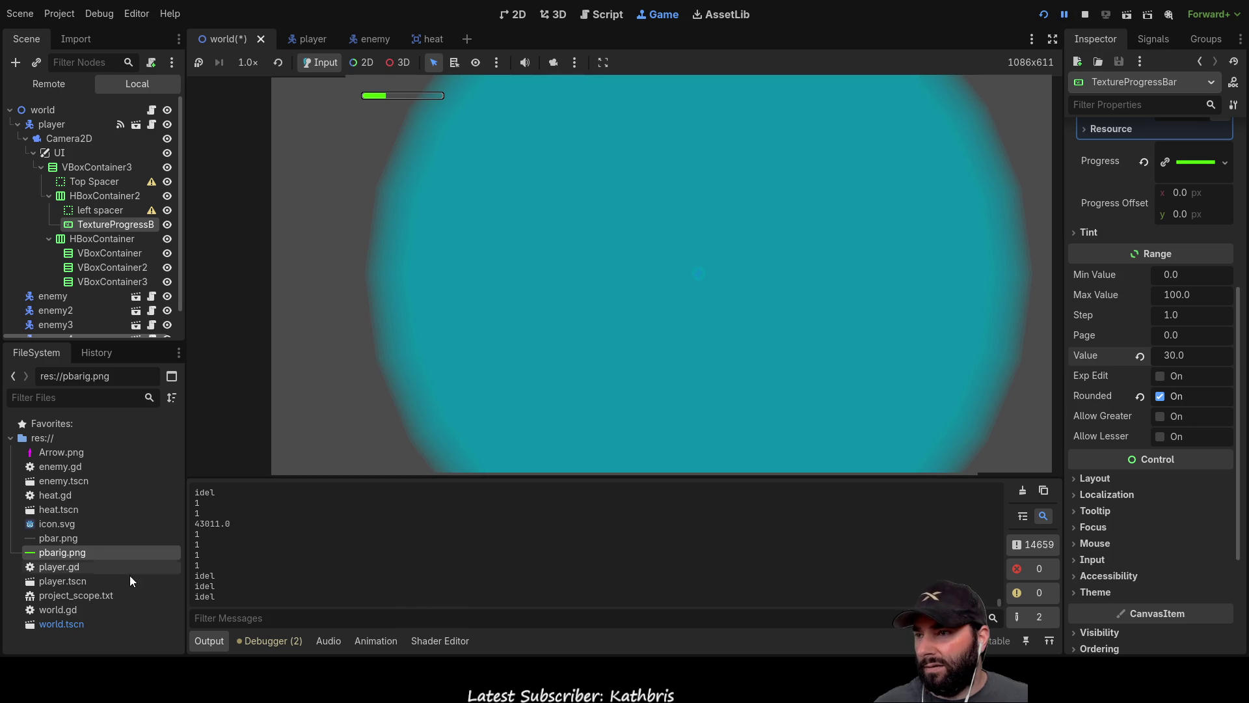
key(F7)
key(F7)
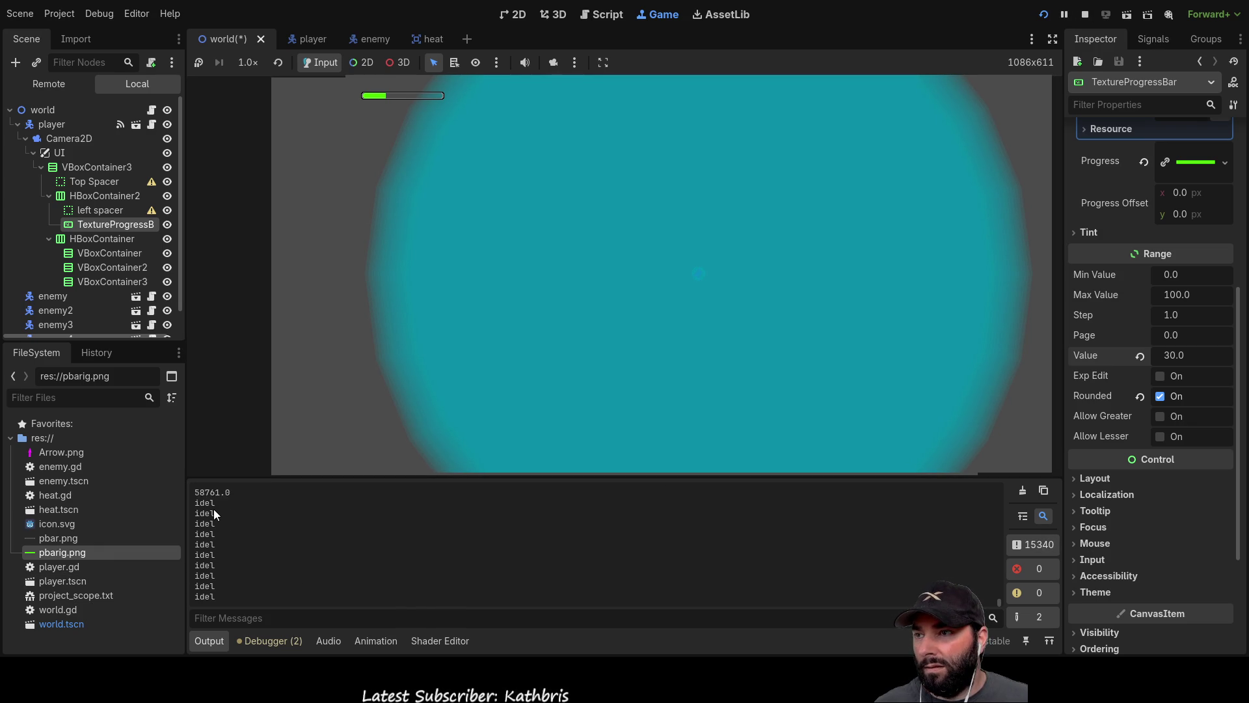
click(1086, 15)
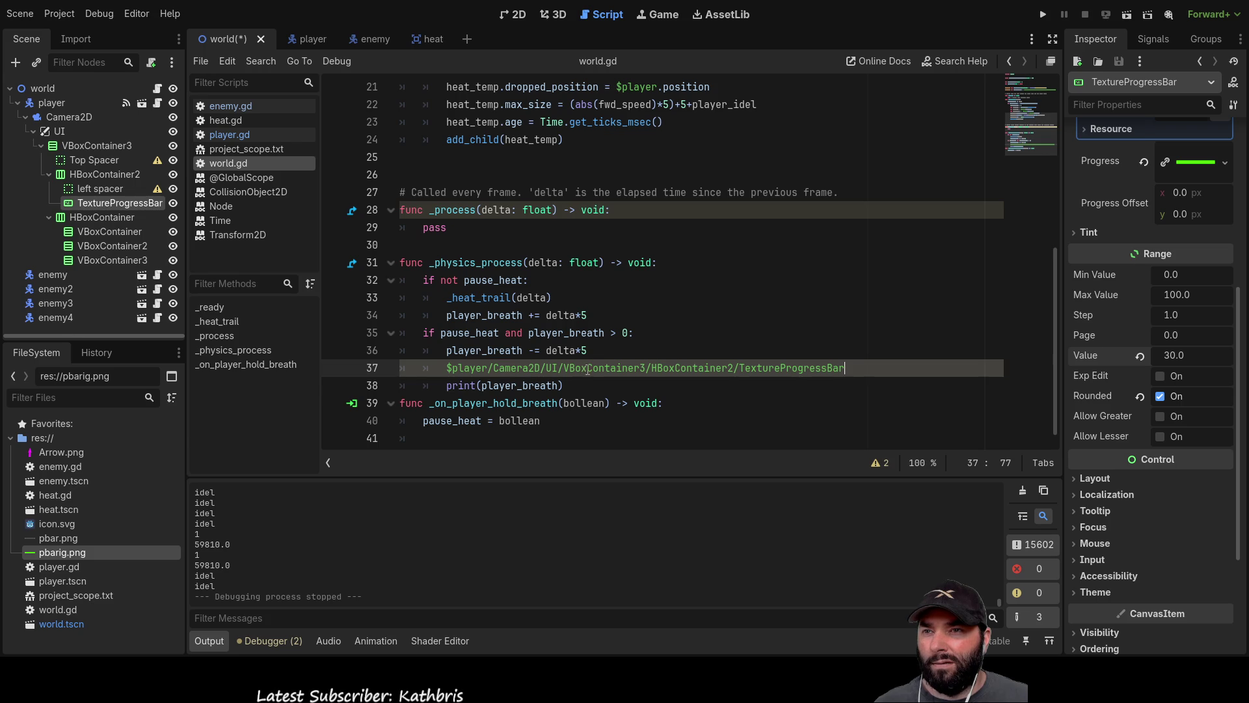
Append '.value =' to the progress bar node path on line 37.
drag(845, 368, 546, 368)
shift+click(447, 368)
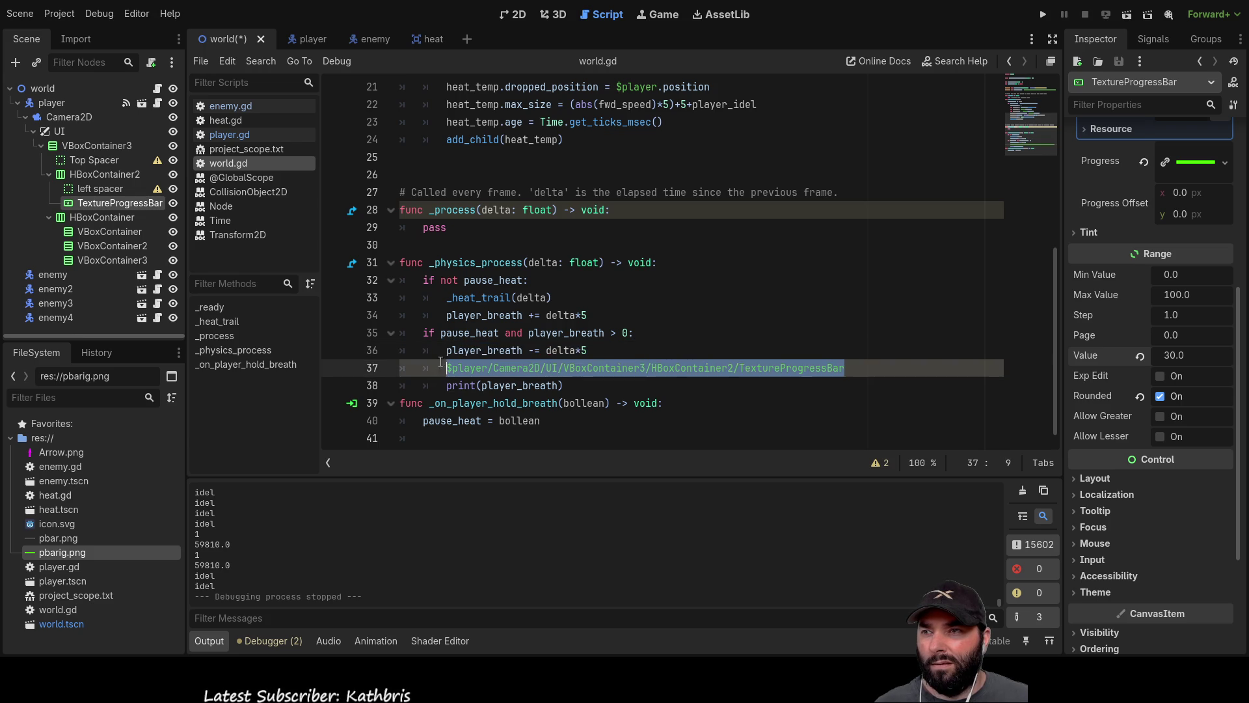
click(867, 369)
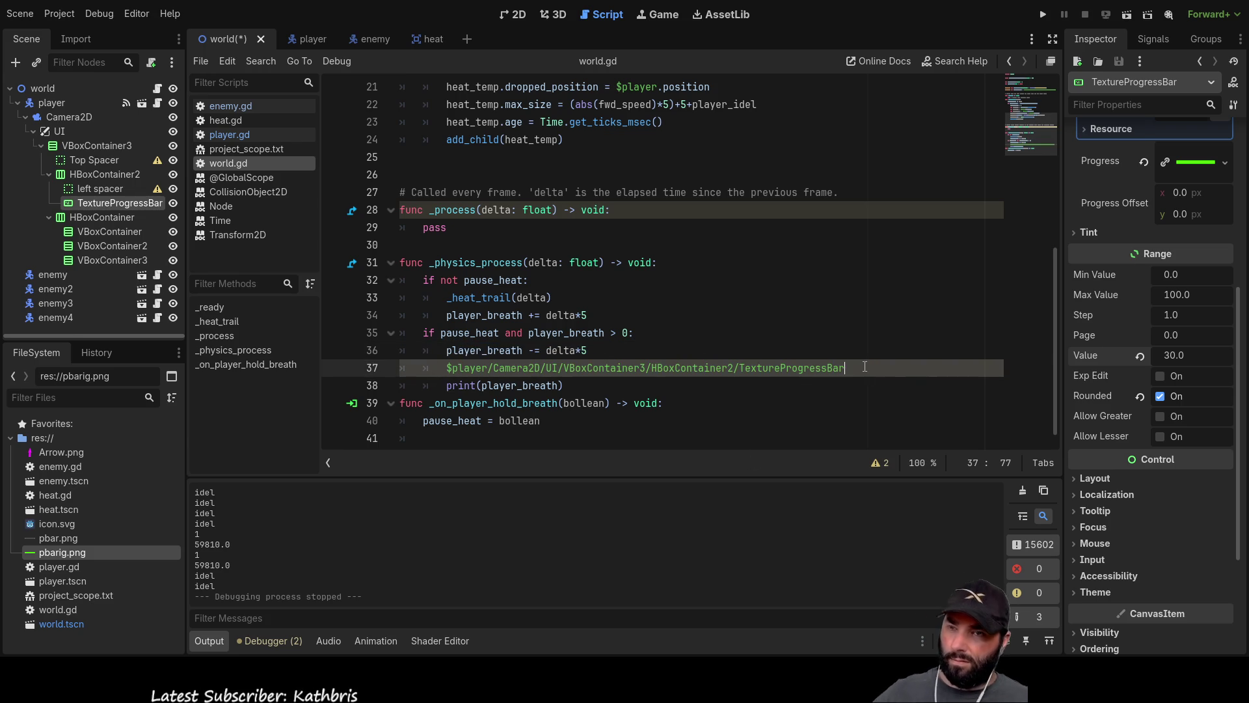
text(.value)
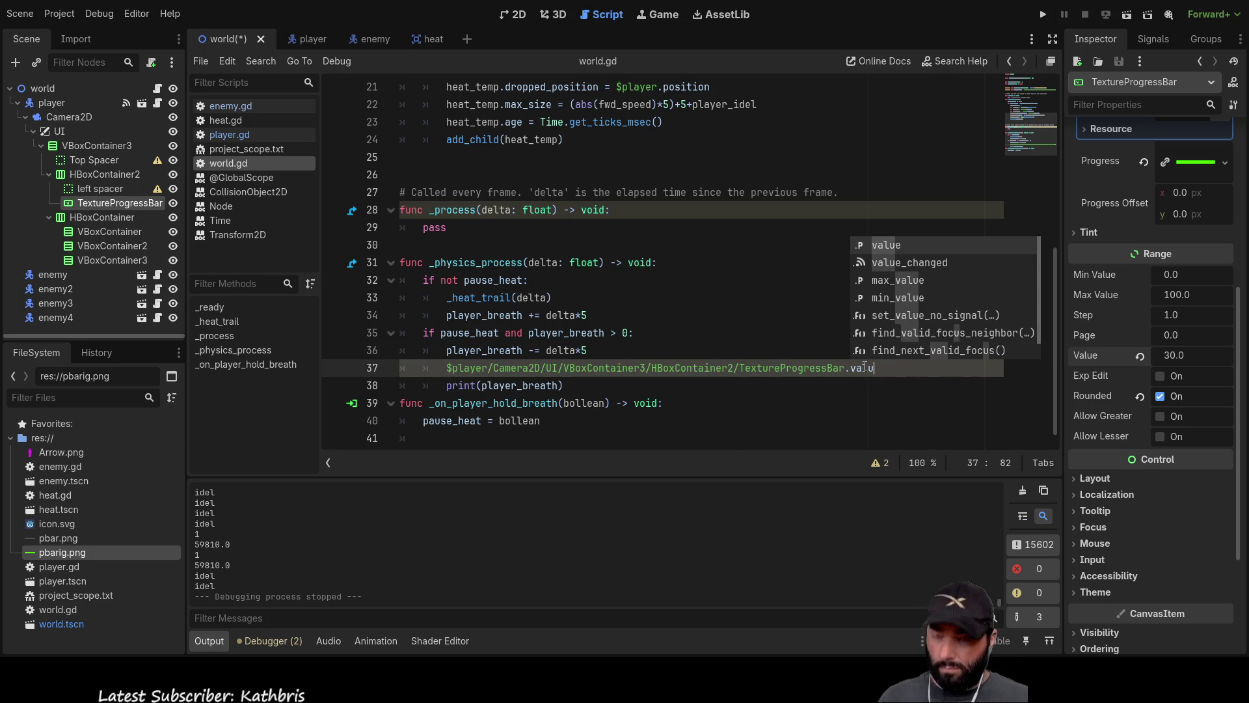
text( =)
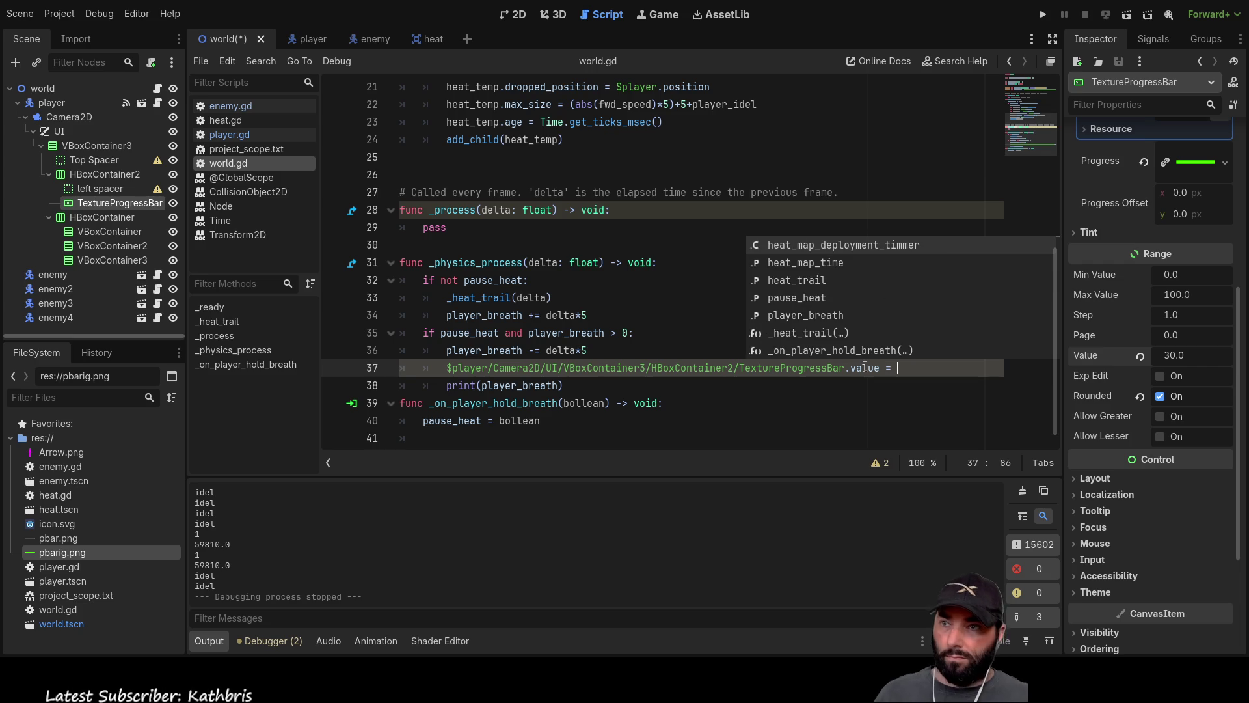
Assign player_breath from line 36 as the bar's value and run the project.
double_click(495, 348)
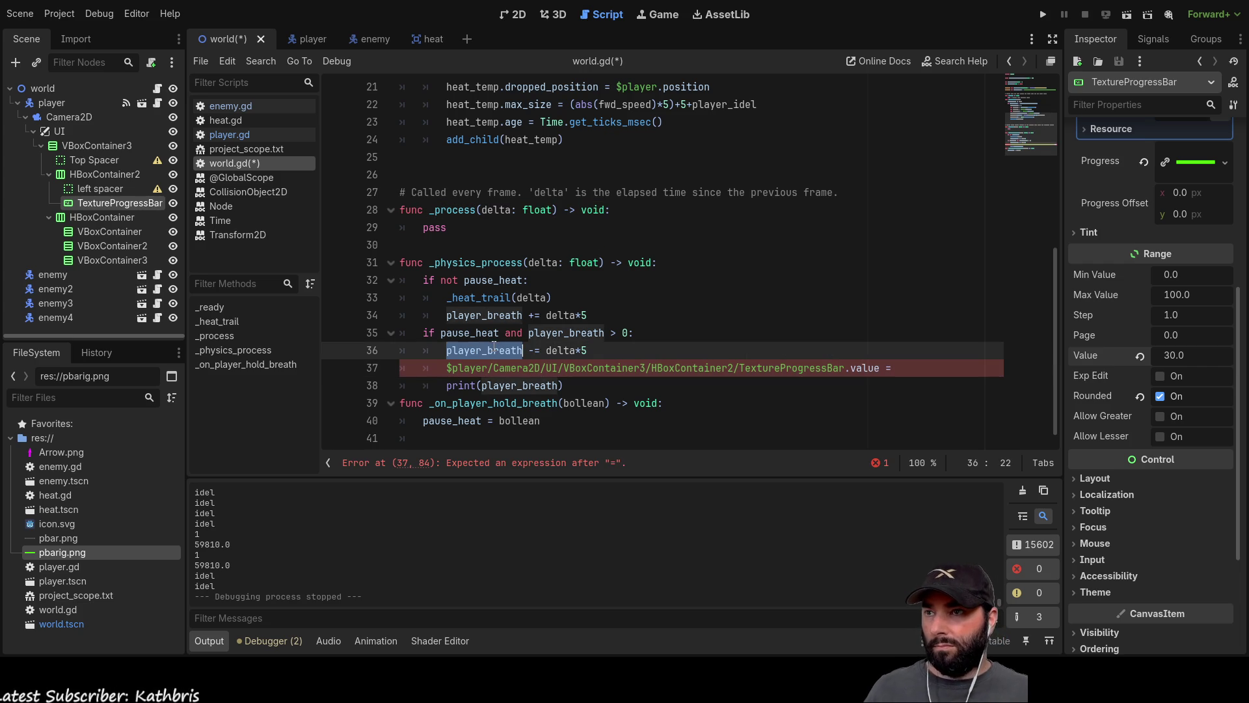
key(ctrl+c)
click(888, 368)
key(ctrl+v)
click(1043, 14)
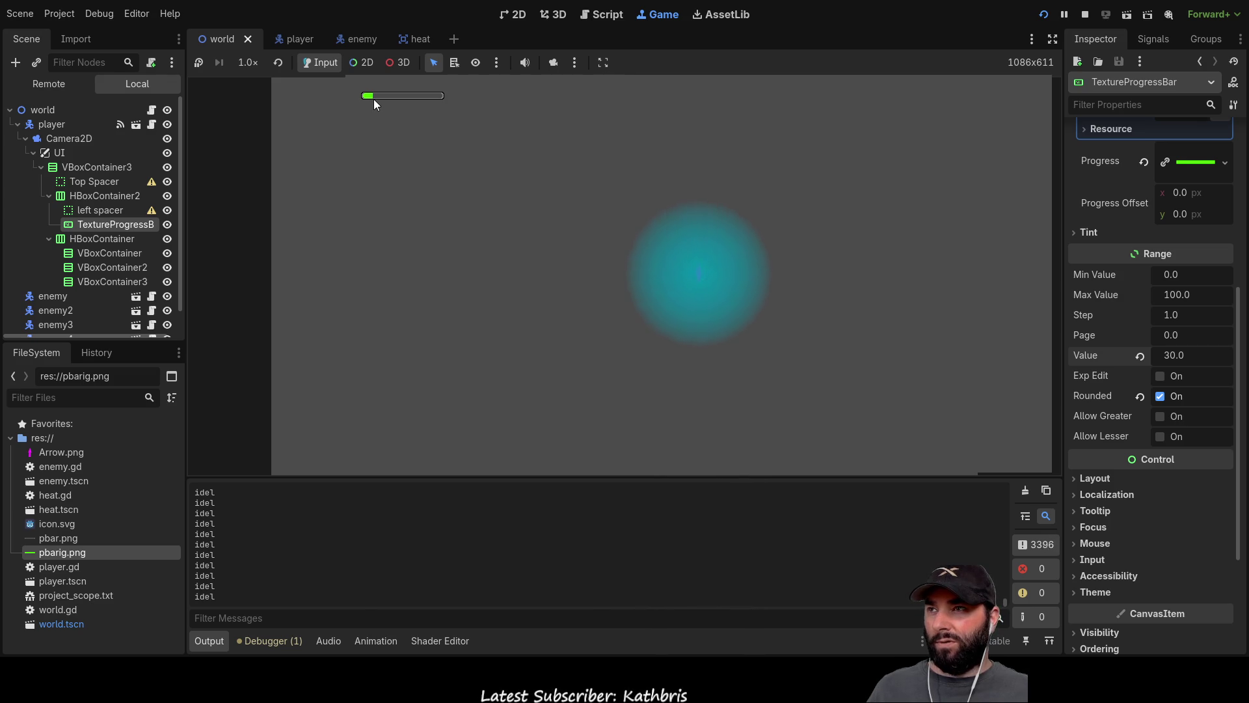
End the breath-bar test run with the Stop button.
click(1085, 15)
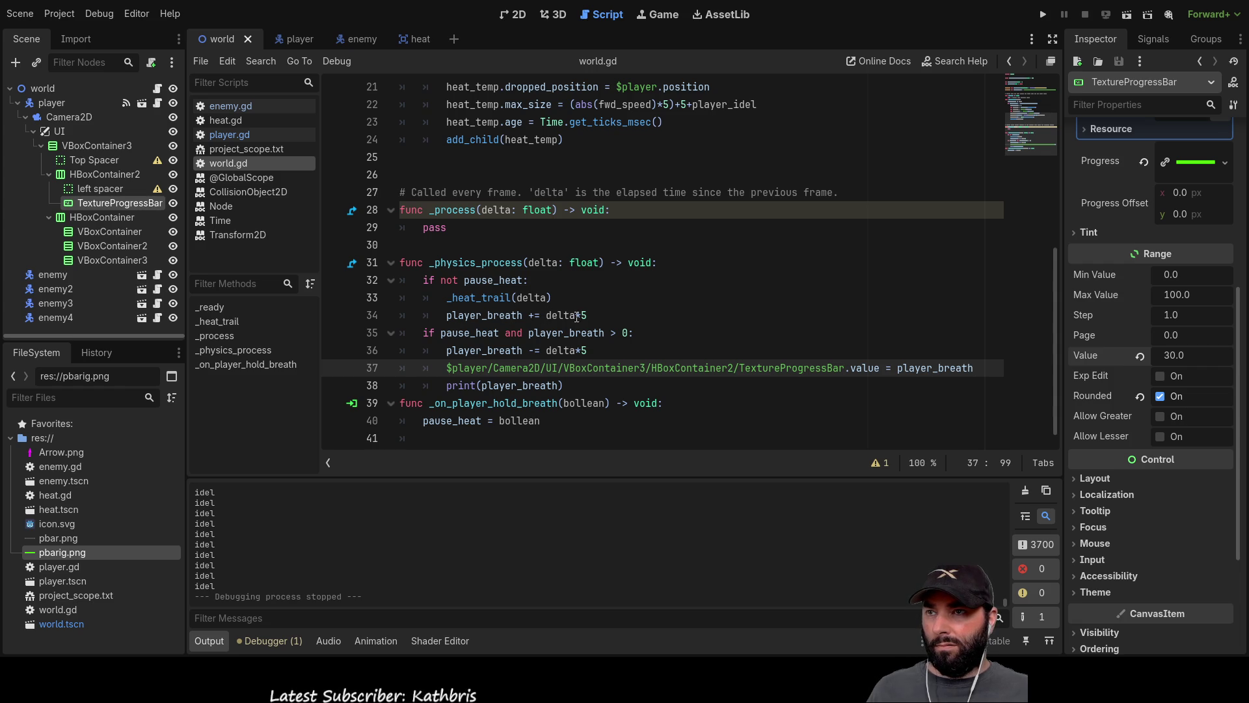
Move the progress bar value assignment out of the drain branch, below print(player_breath).
click(576, 317)
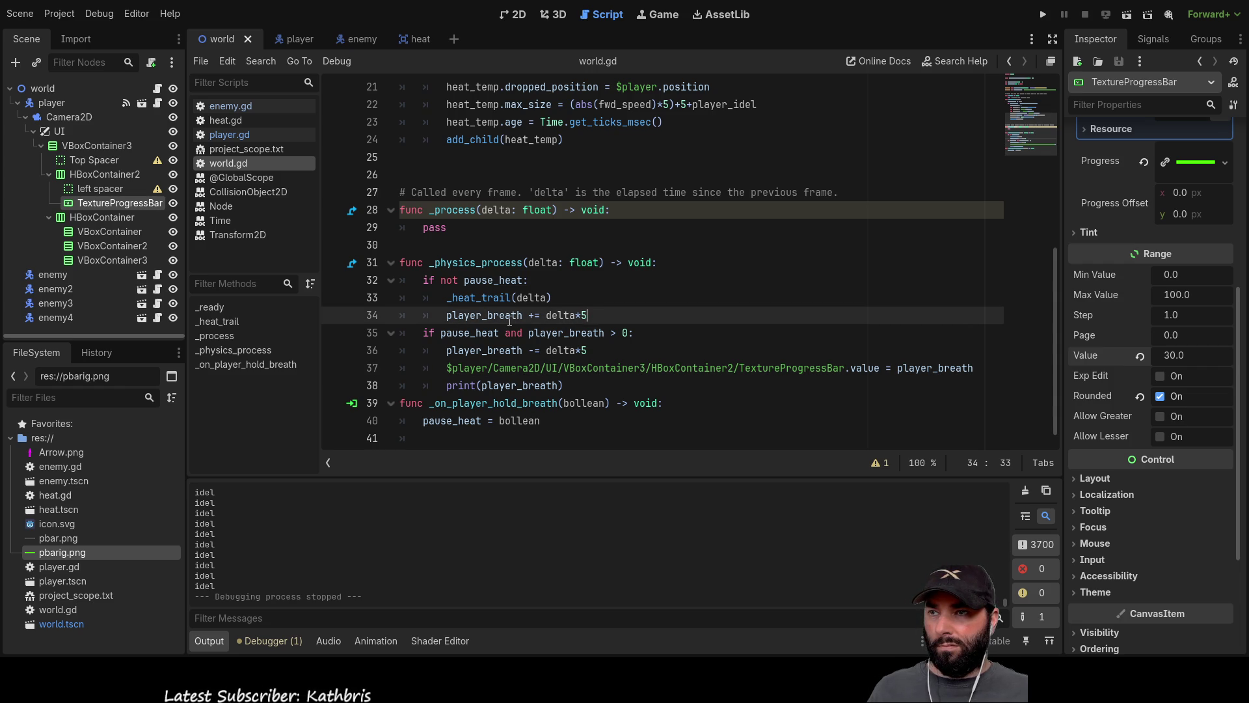
double_click(515, 317)
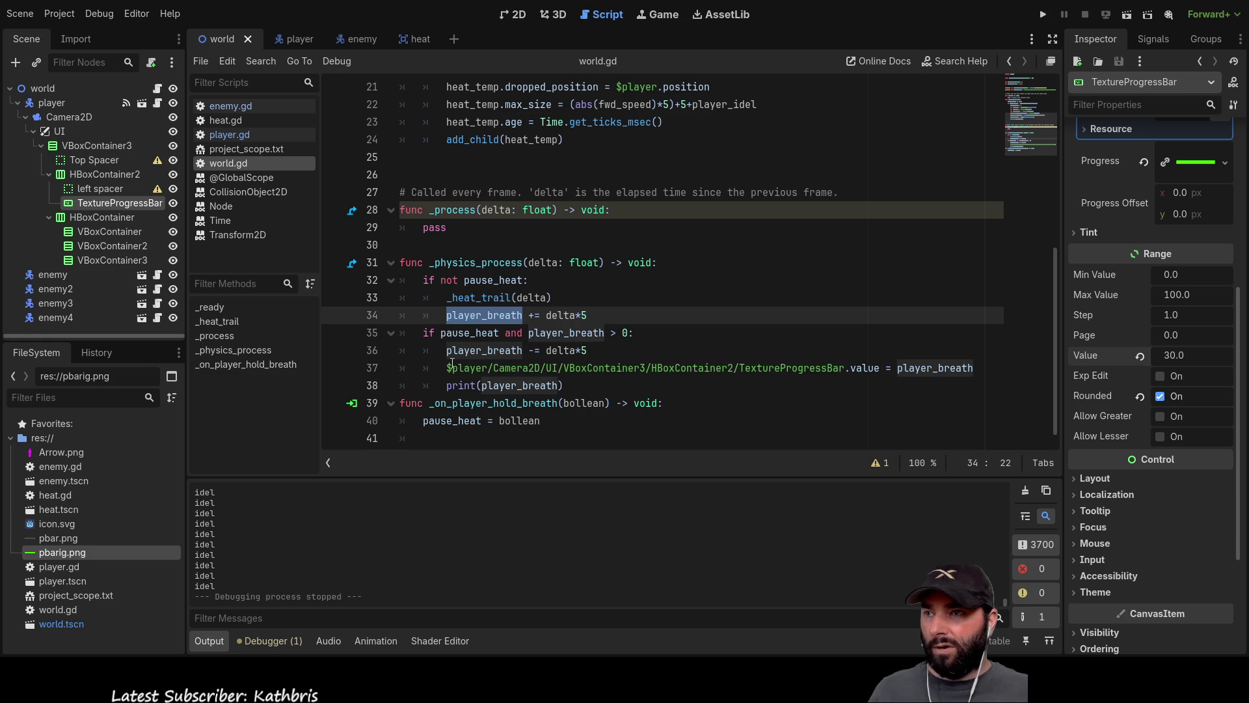
mouse_move(446, 367)
mouse_down()
mouse_move(852, 379)
mouse_move(985, 366)
mouse_up()
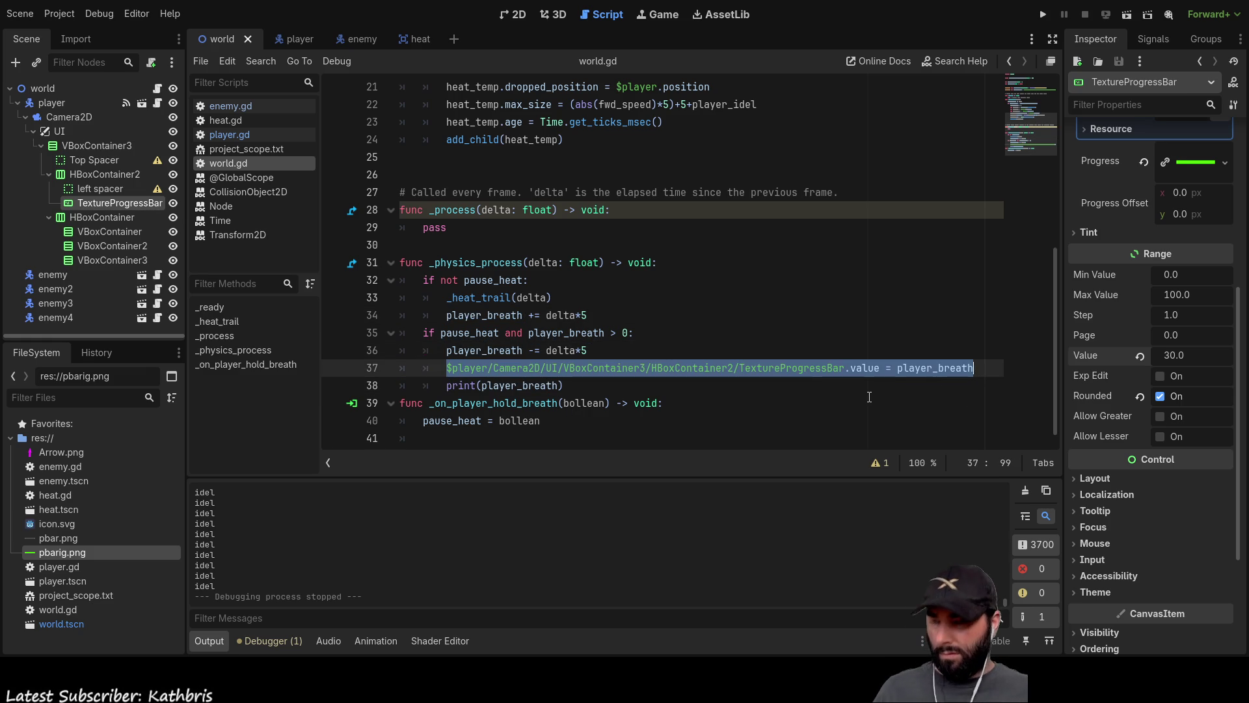
key(BackSpace)
key(BackSpace)
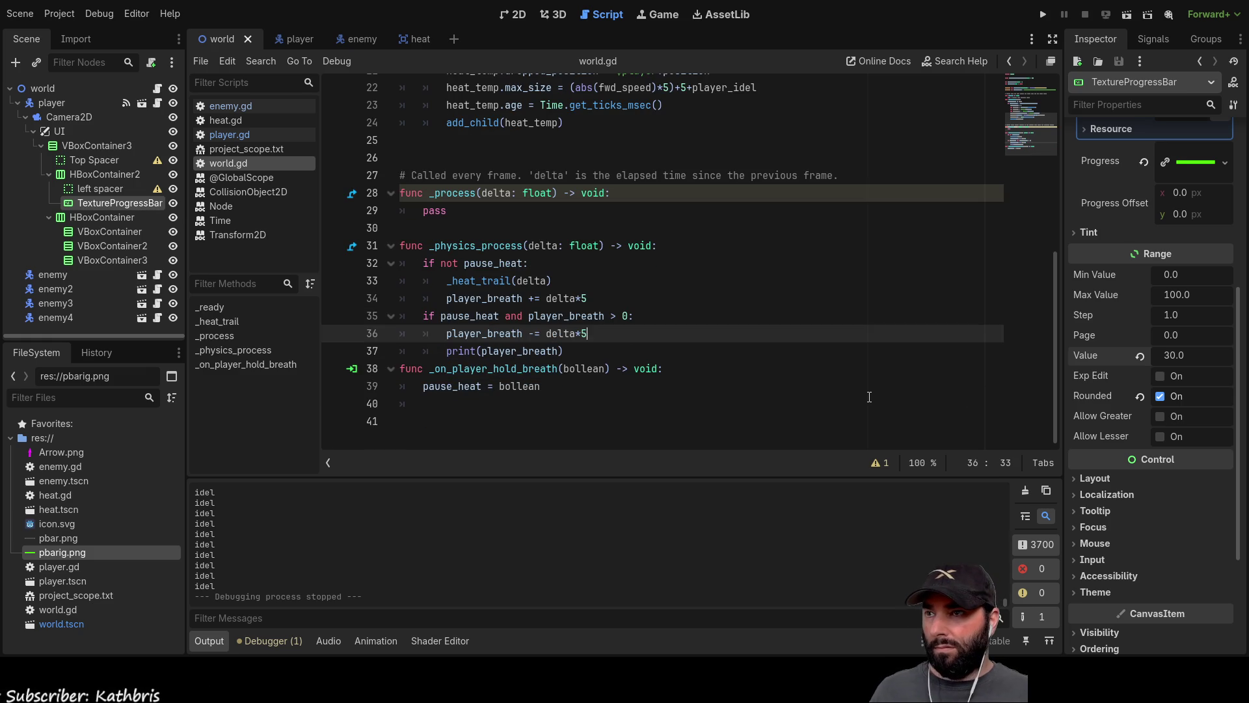
key(Down)
key(Down)
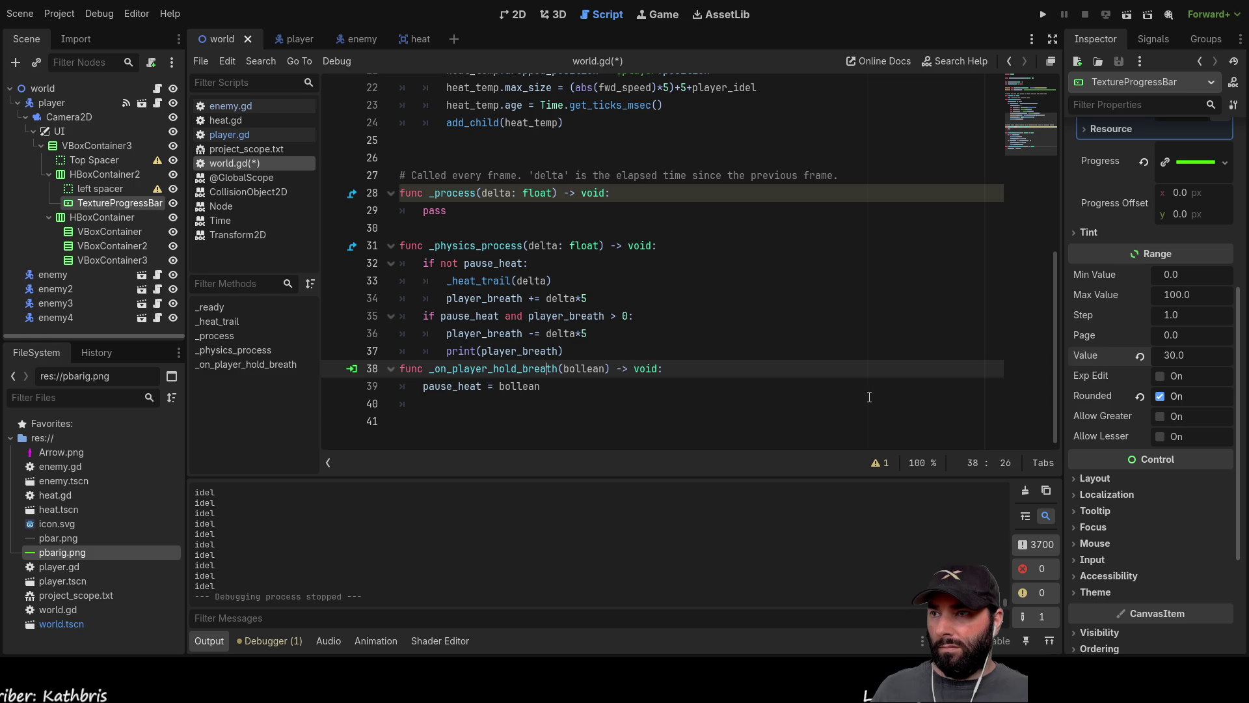
key(Return)
key(Return)
key(Return)
key(Up)
key(Up)
key(Up)
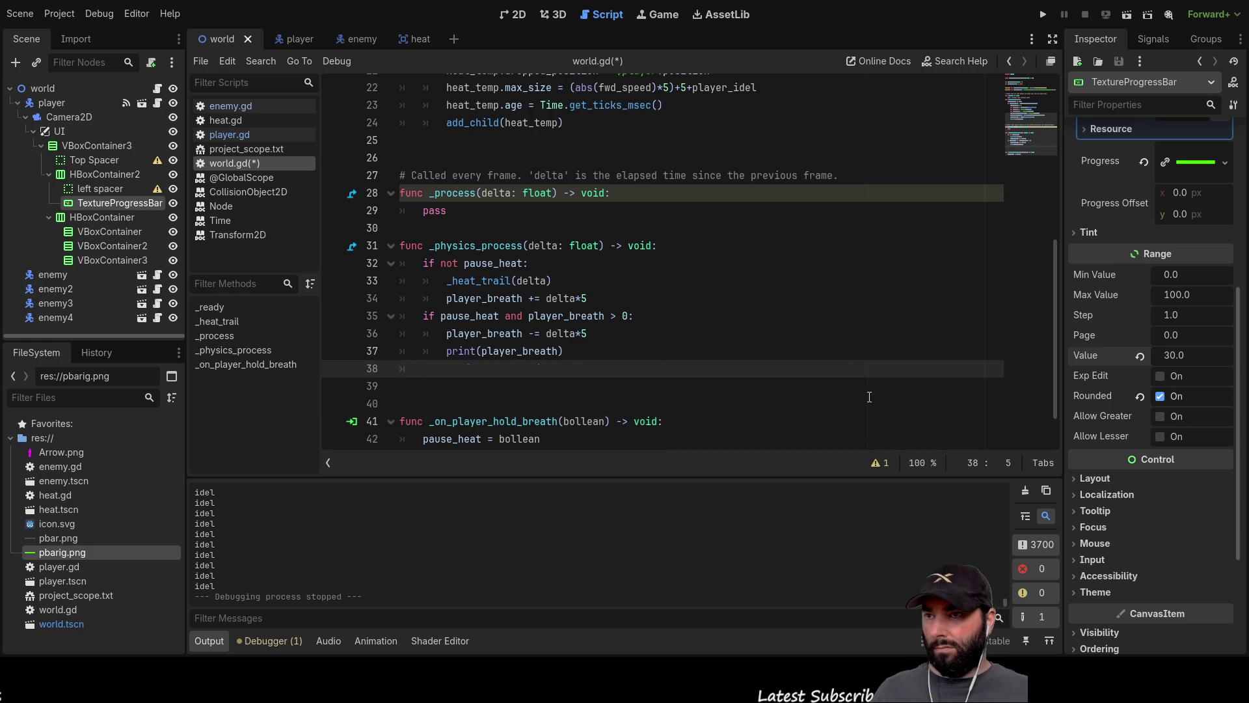
key(ctrl+v)
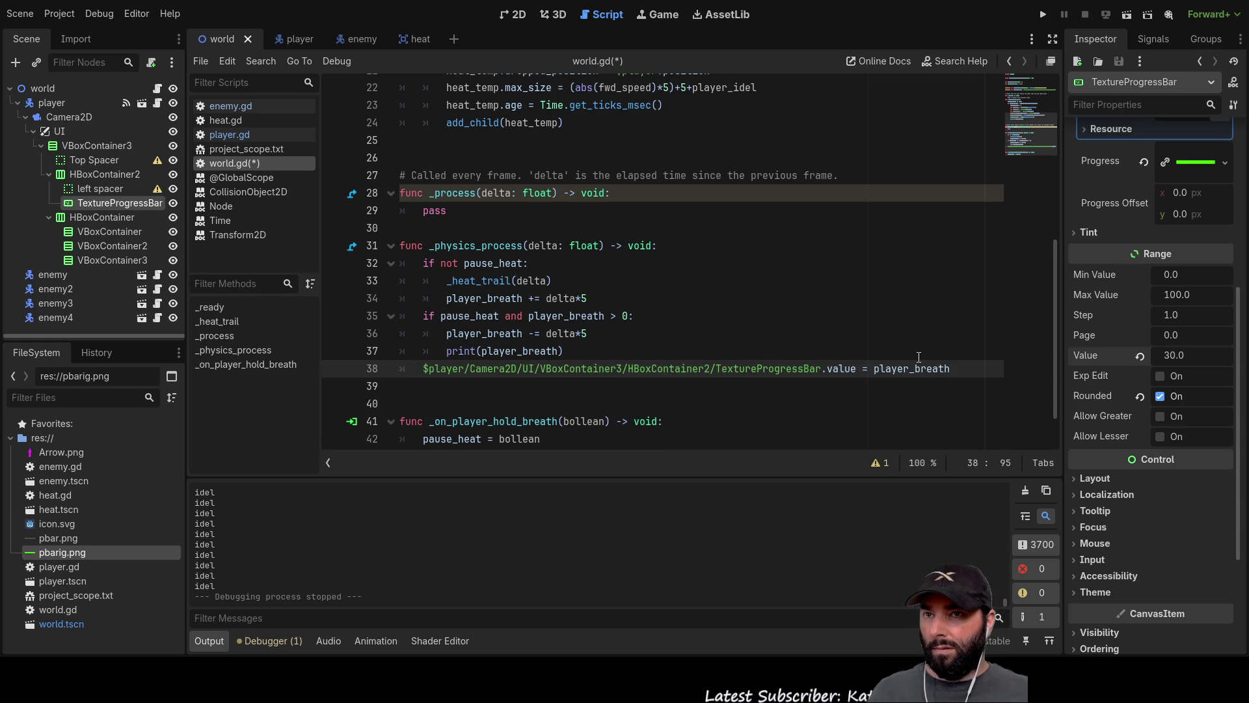
Check the player_breath declaration on line 9, then run the game.
double_click(911, 369)
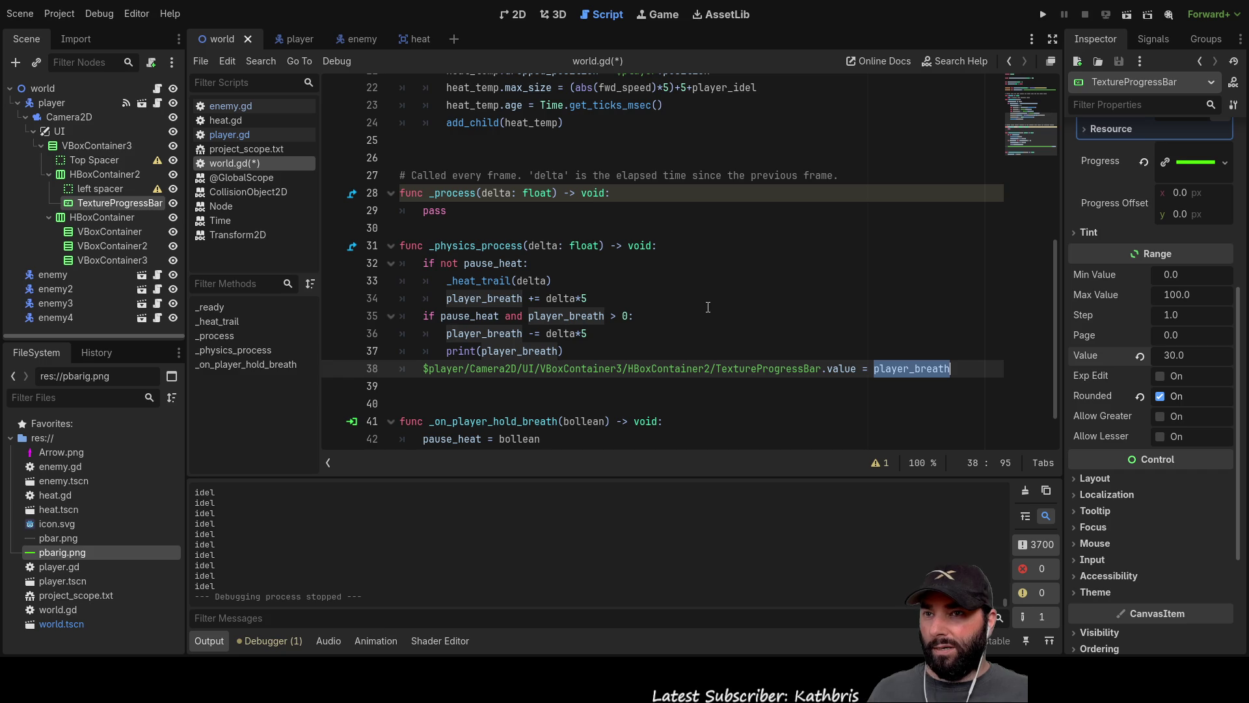
scroll(708, 307, up, 7)
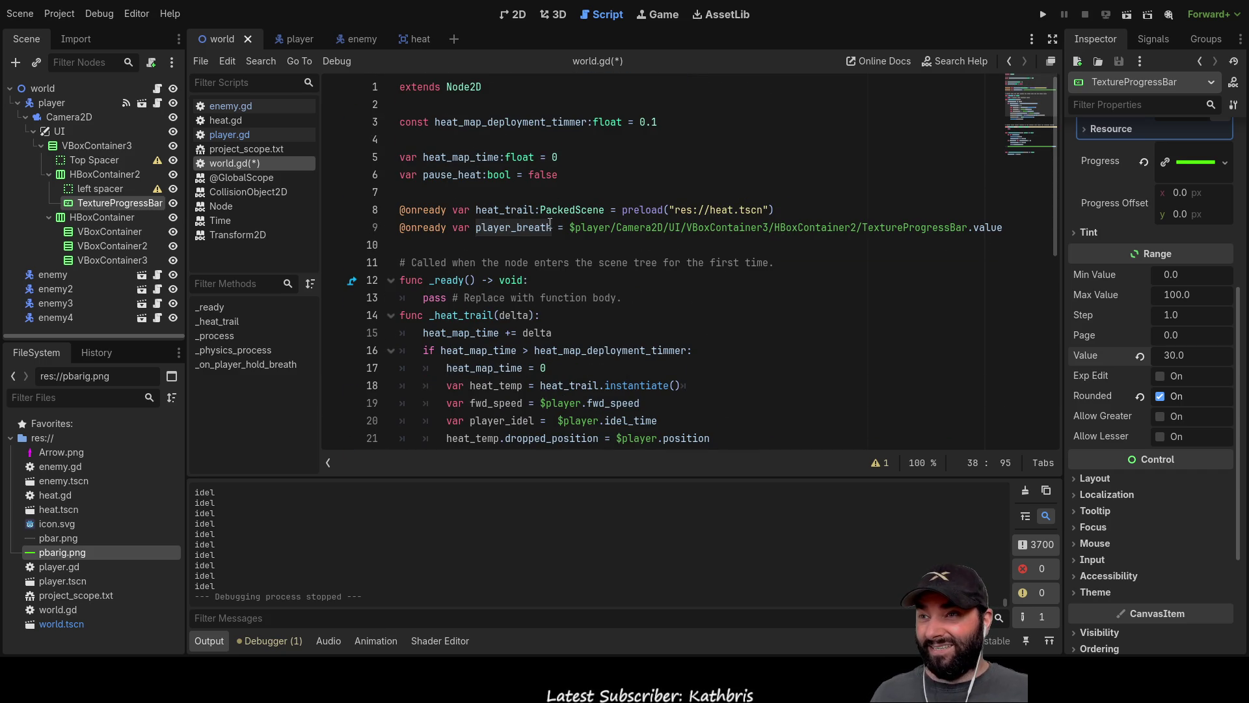
drag(512, 227, 475, 227)
drag(571, 227, 1005, 227)
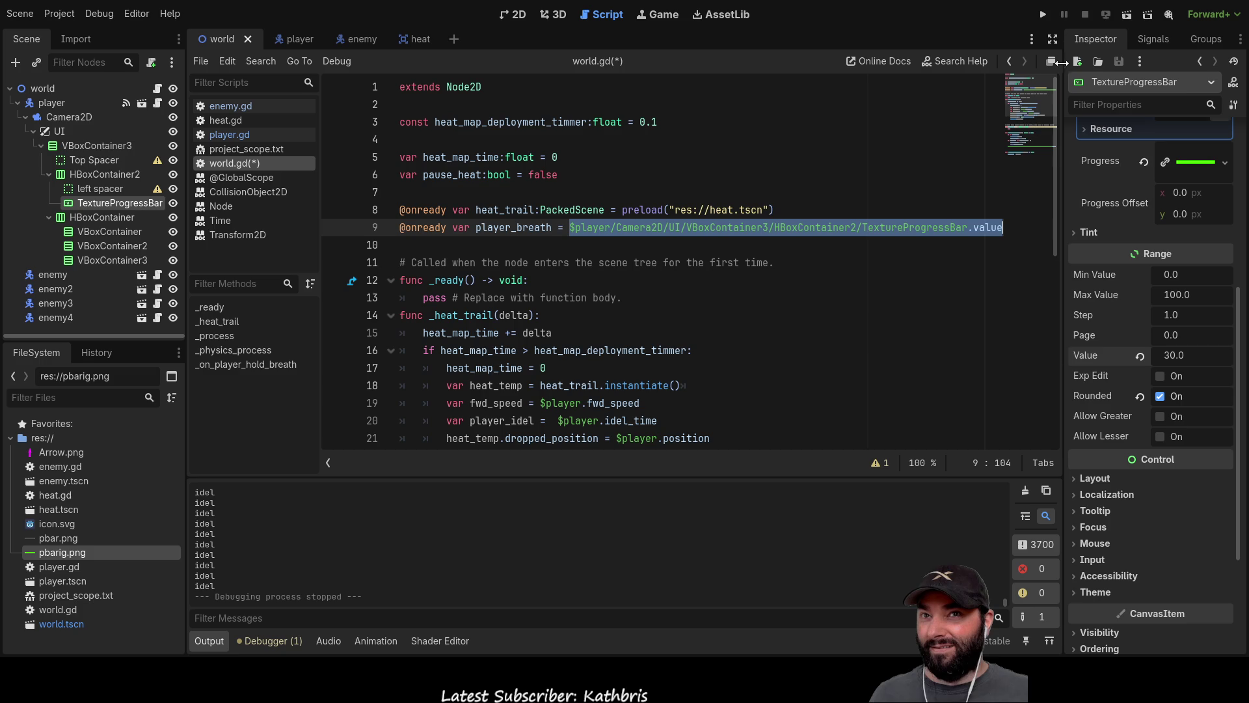
click(1044, 14)
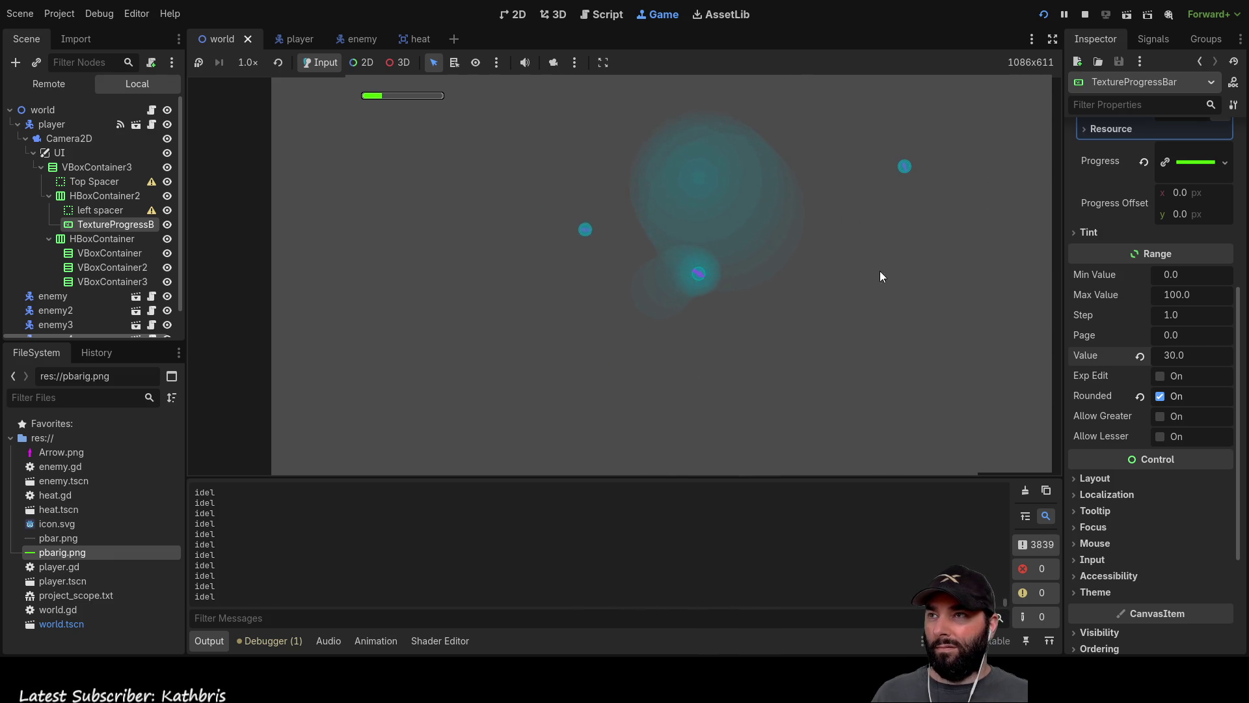
Stop the game and scroll world.gd down toward _physics_process.
click(1084, 14)
scroll(690, 381, down, 4)
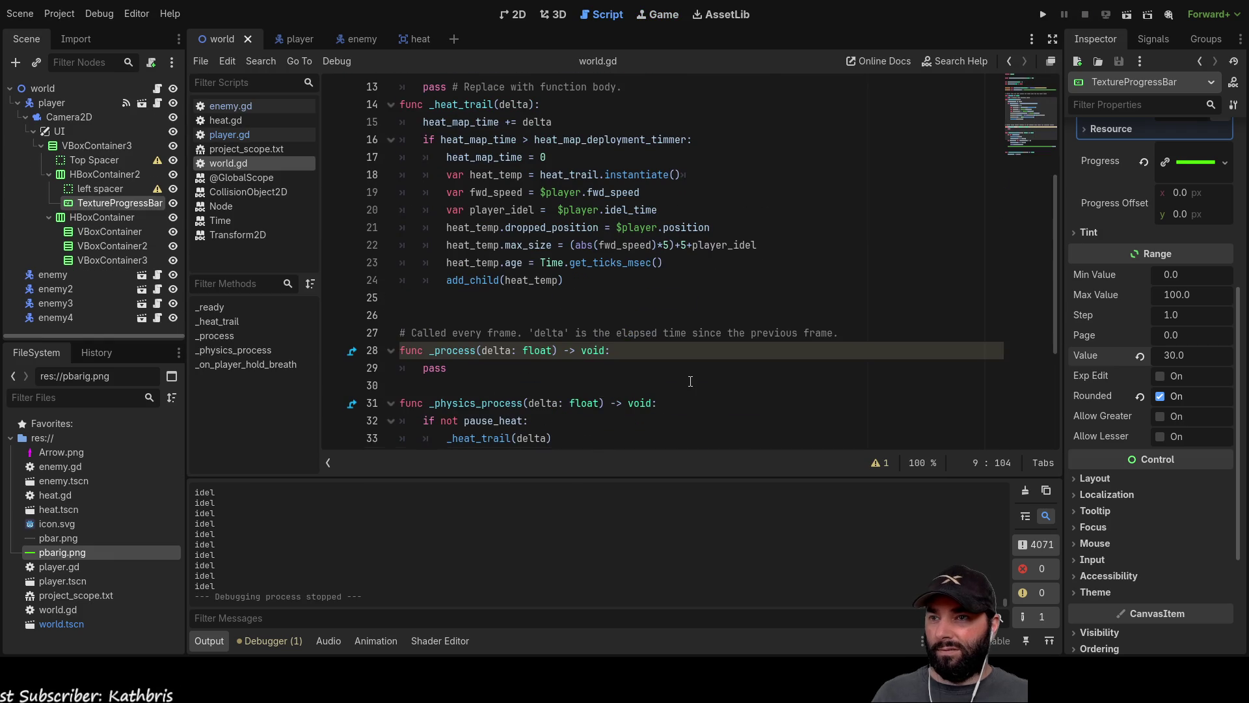
Change the refill and drain rates on lines 34 and 36 to delta*20 and run the game.
scroll(678, 300, down, 4)
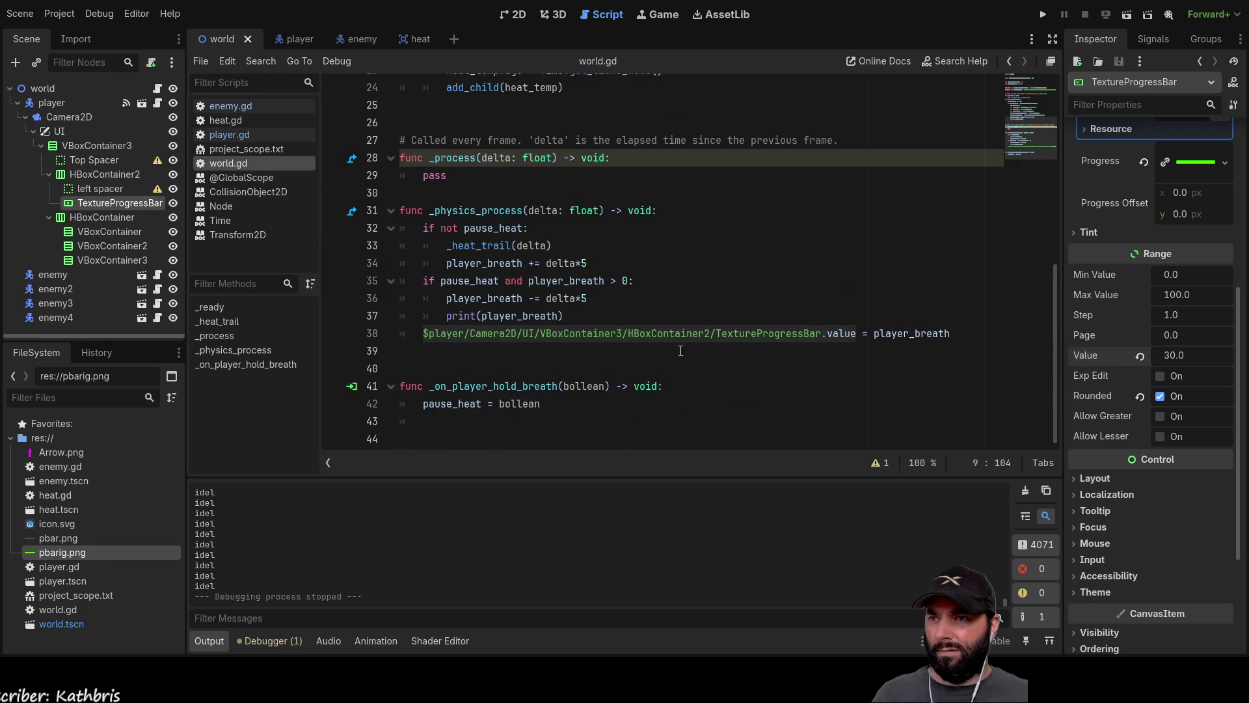
click(594, 264)
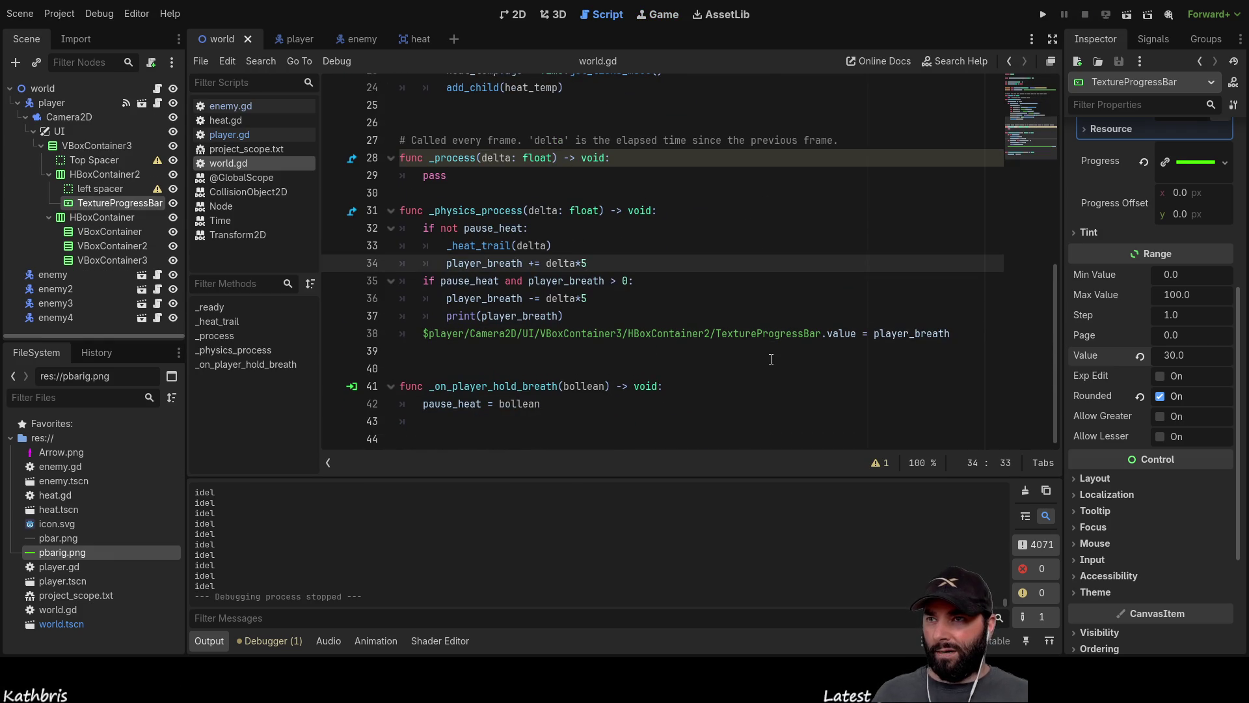
key(Down)
key(Down)
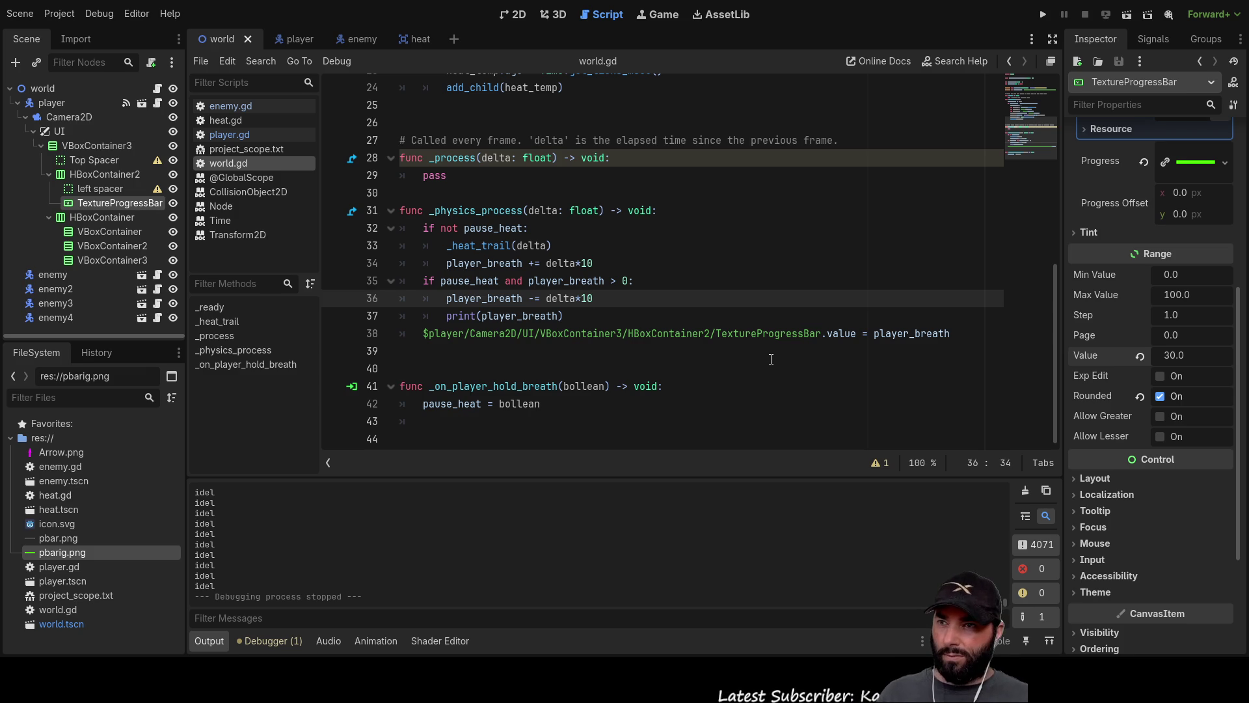
key(Up)
key(Up)
key(BackSpace)
text(2)
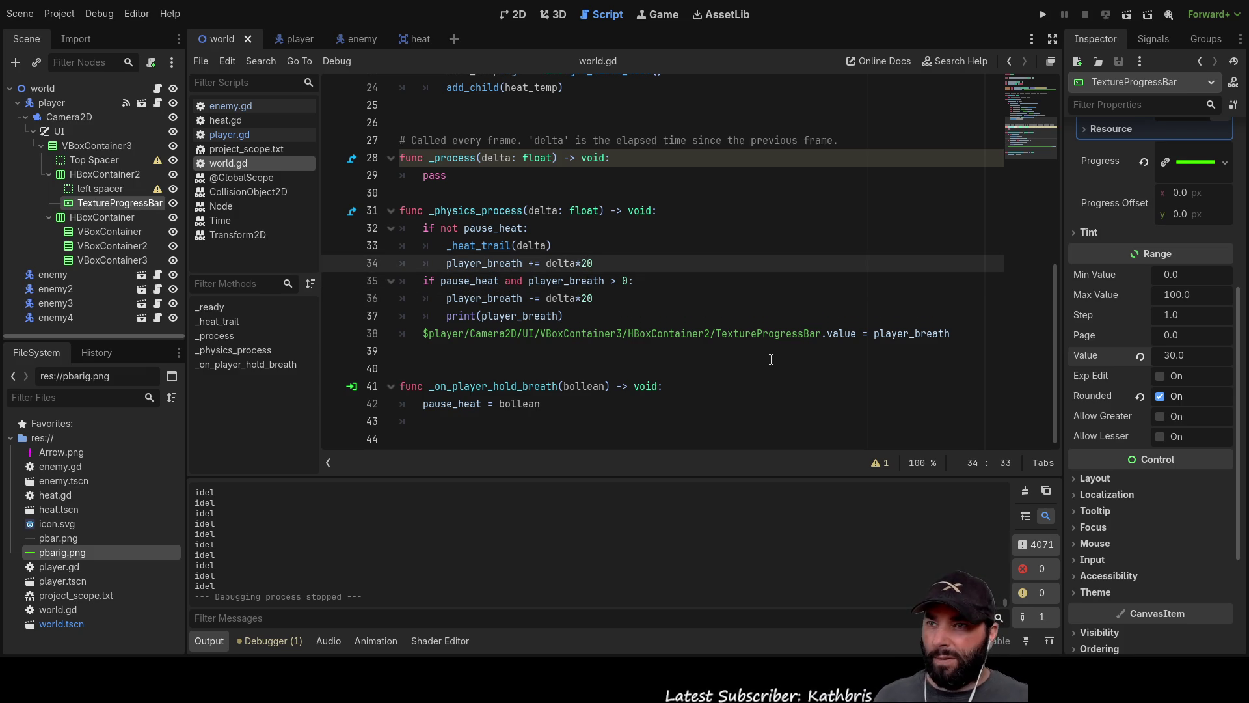
click(1043, 14)
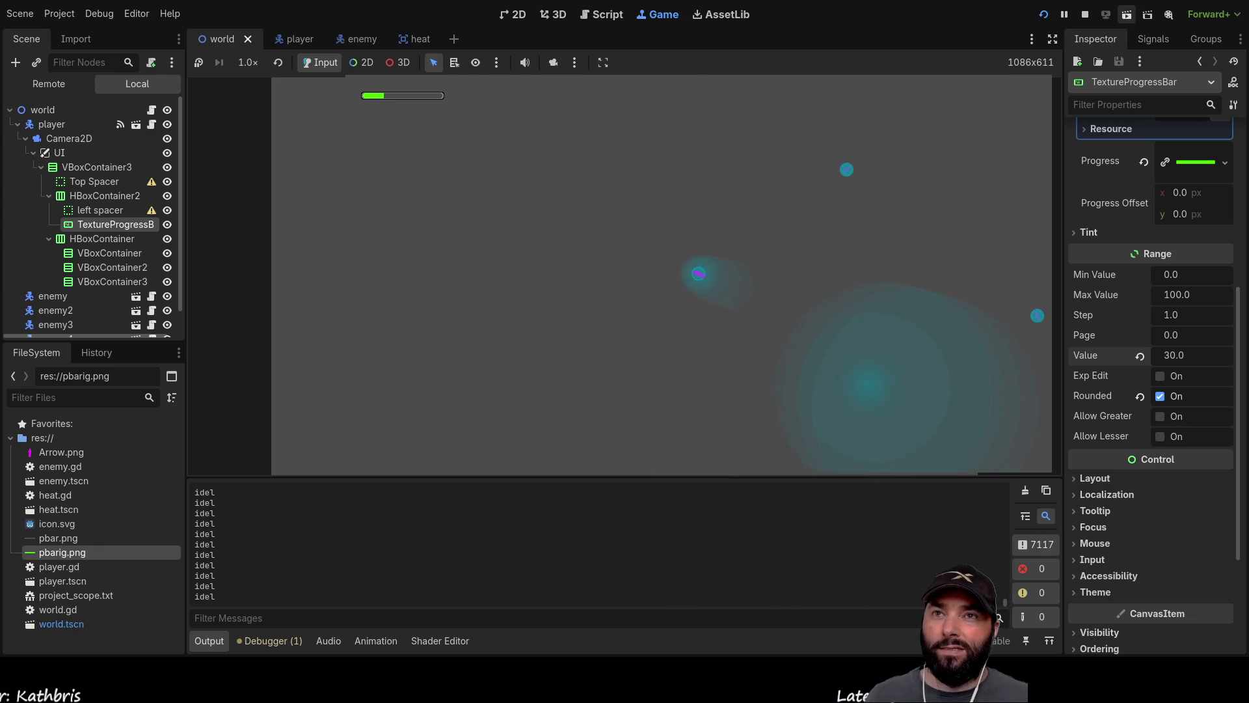
Stop the delta*20 test run with F8.
key(F8)
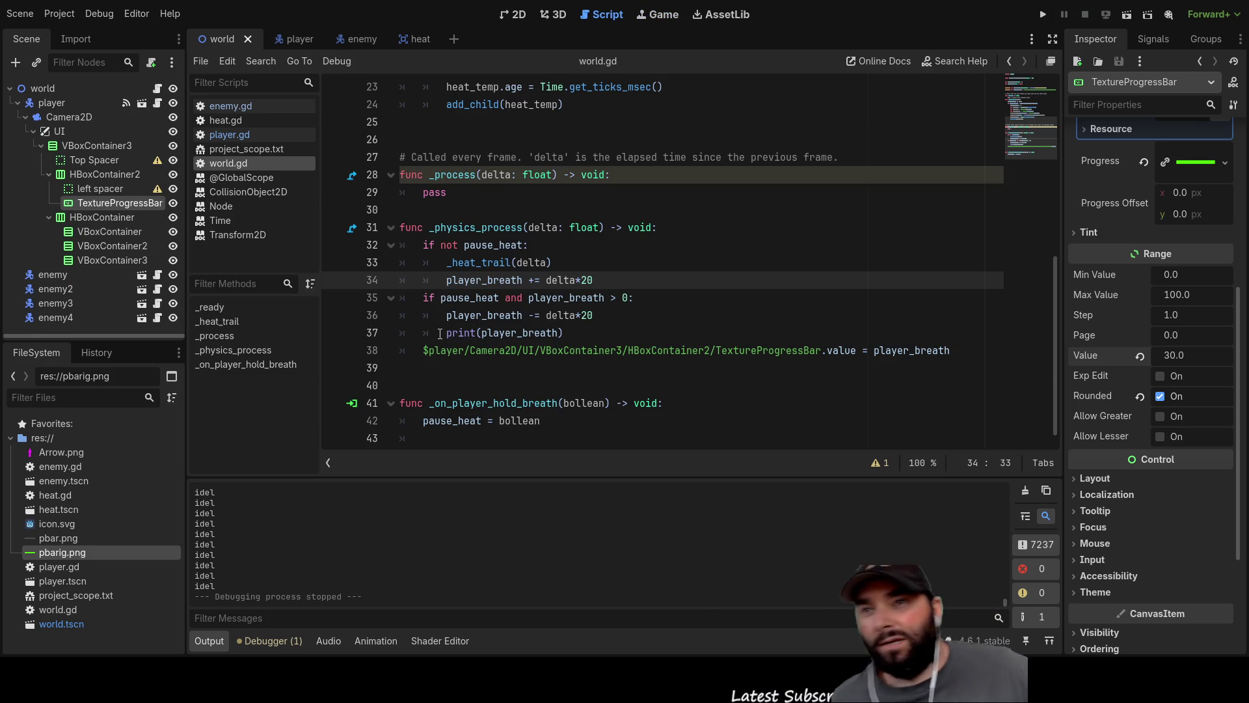
scroll(443, 321, up, 7)
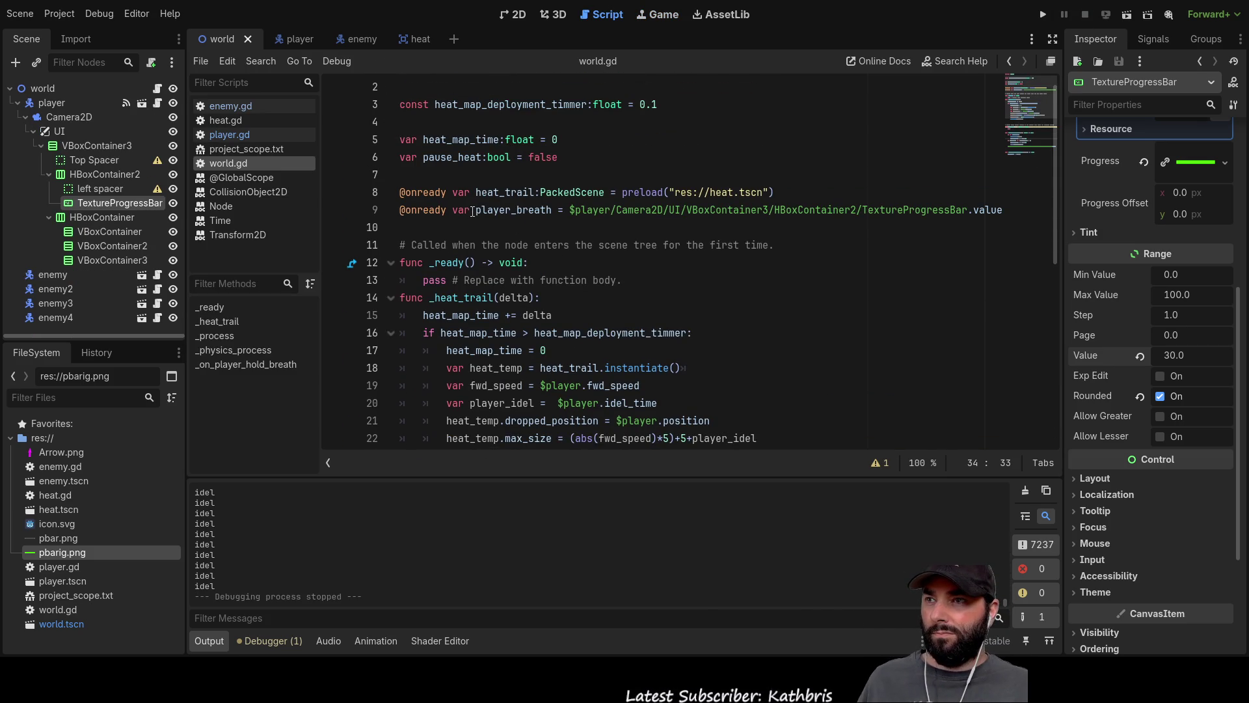
drag(449, 211, 253, 207)
key(BackSpace)
key(Delete)
drag(674, 213, 950, 211)
key(BackSpace)
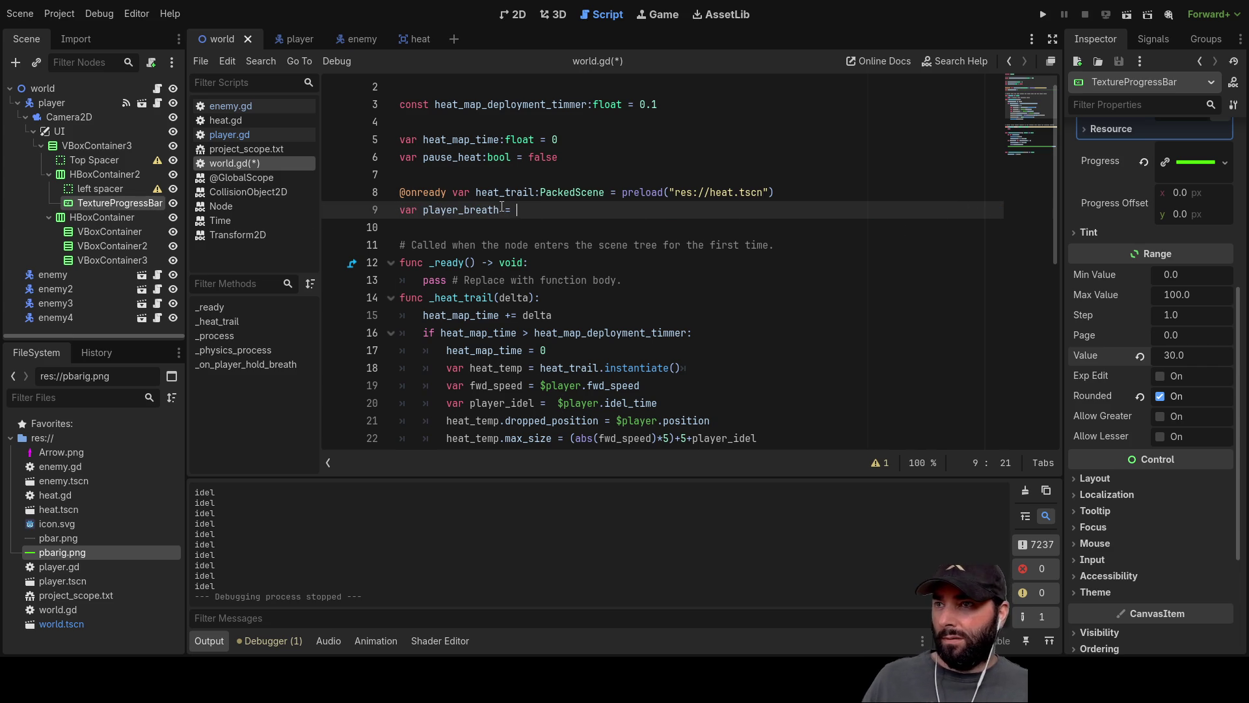
click(501, 210)
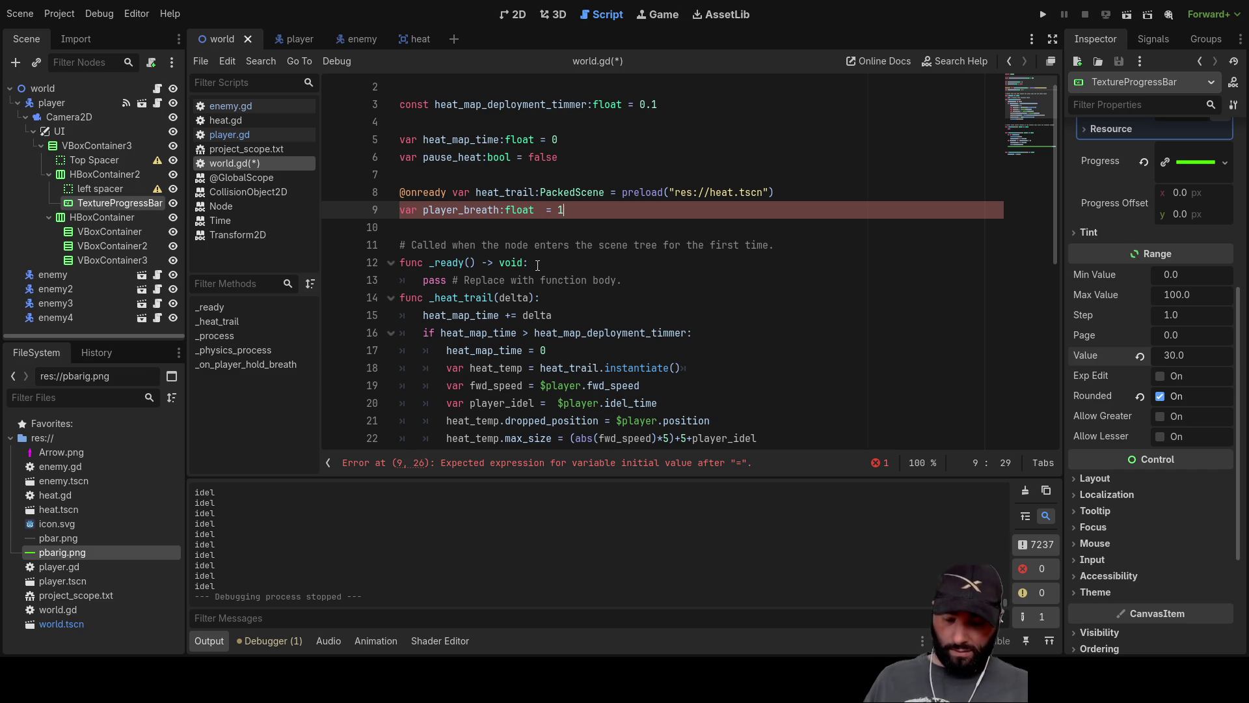
Move the player_breath declaration up to the line below pause_heat.
drag(586, 213, 386, 210)
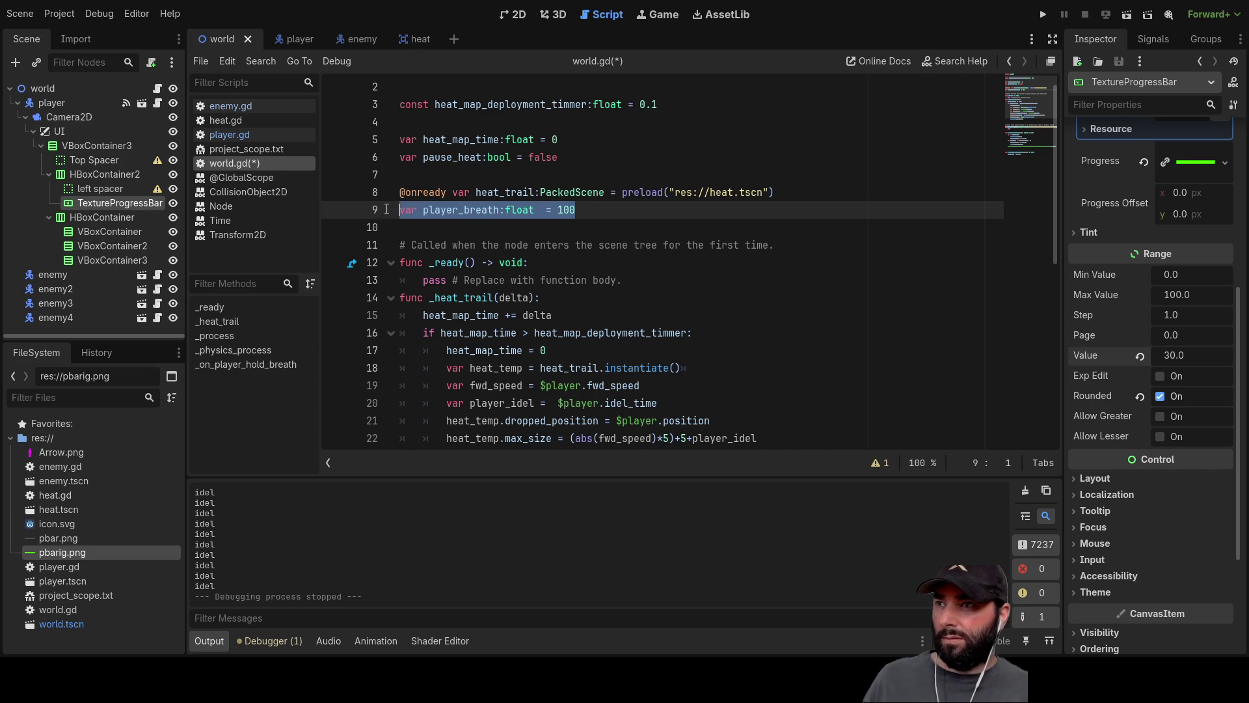
key(ctrl+x)
click(407, 174)
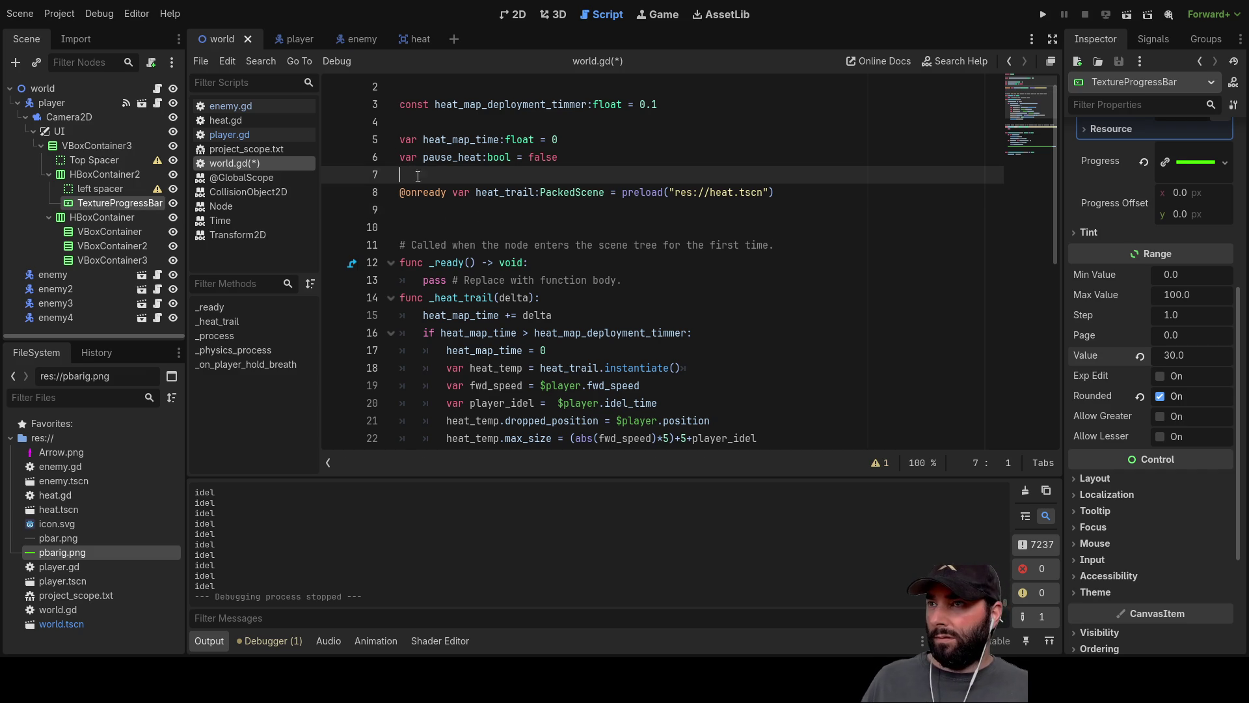
key(Return)
key(Up)
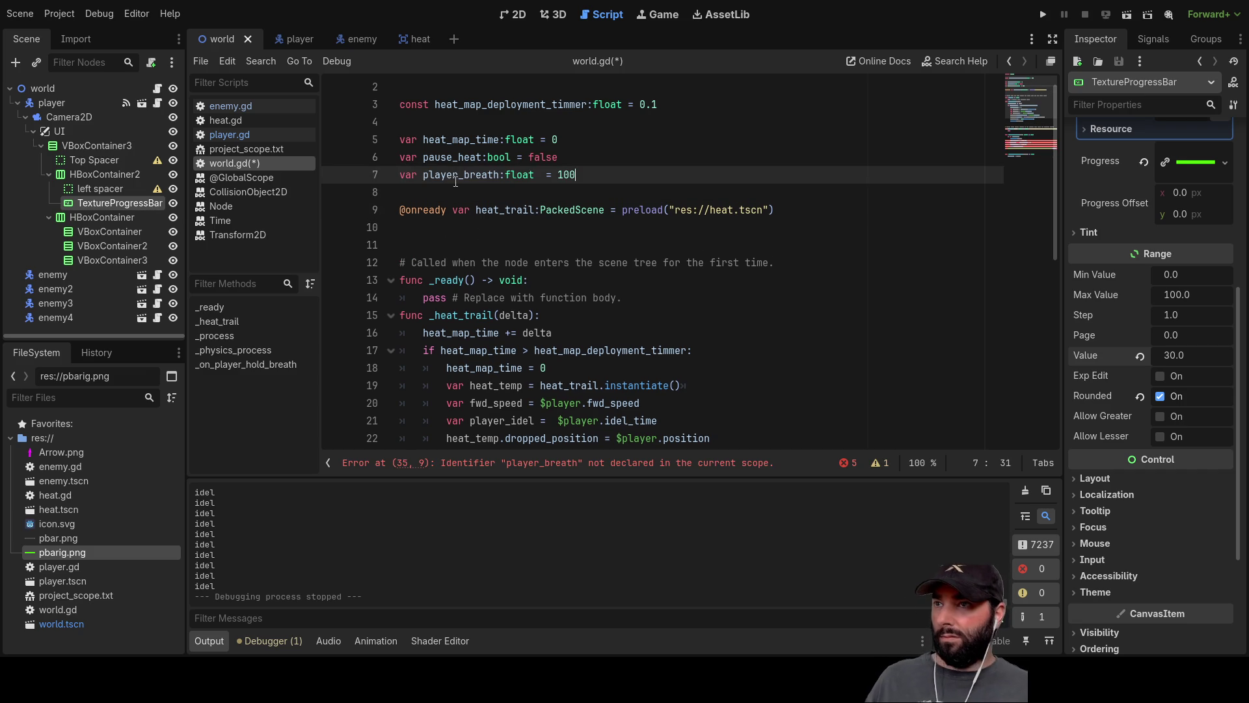
scroll(533, 210, down, 7)
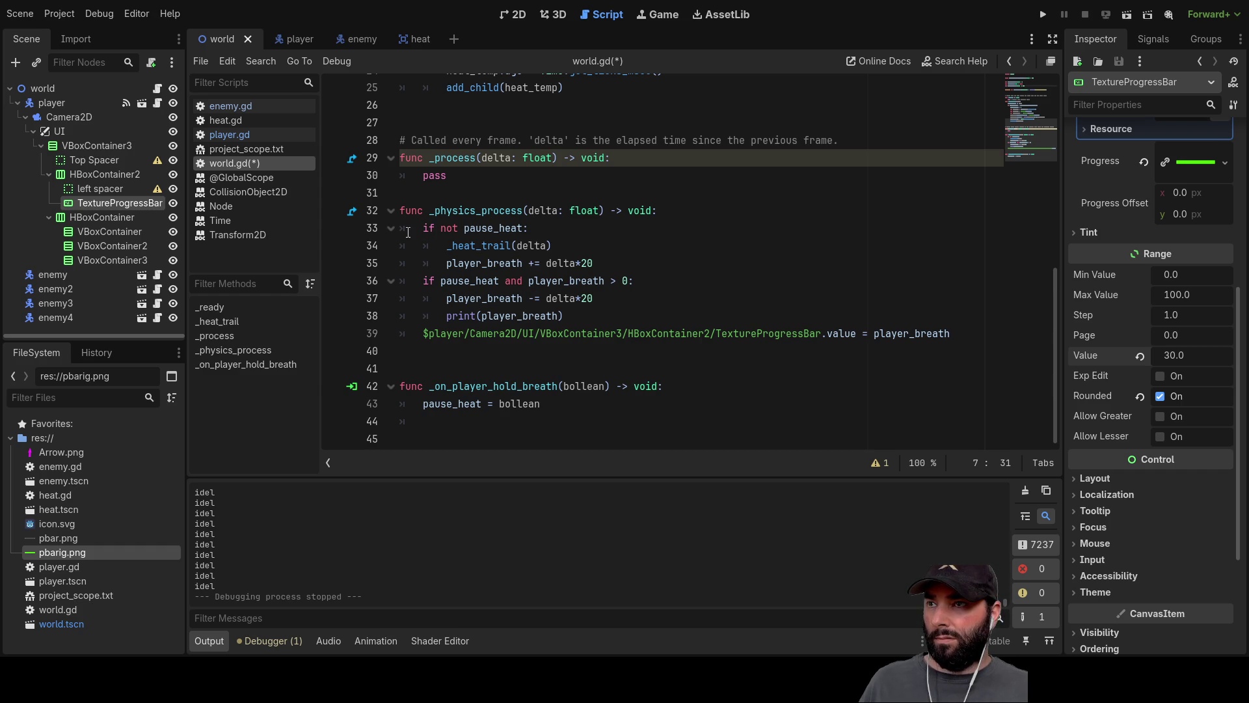
Under the 'player_breath > 30' refill check, add 'can_hold = true'.
click(608, 264)
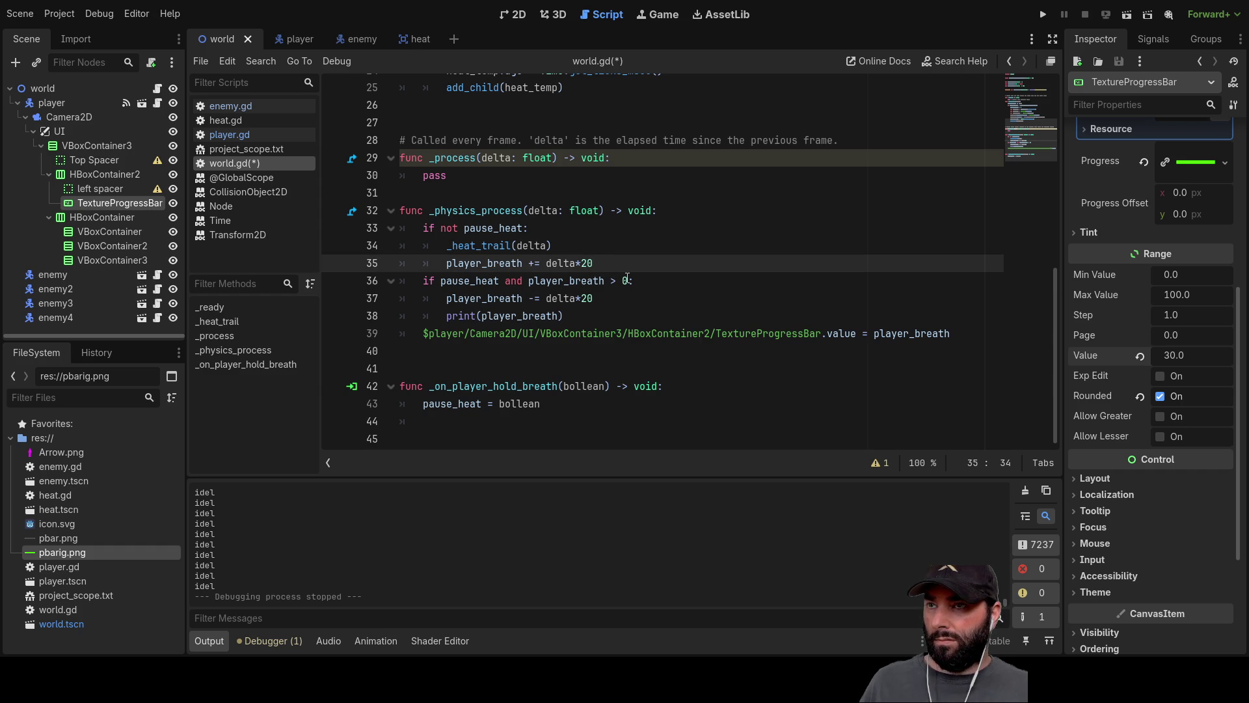
key(Return)
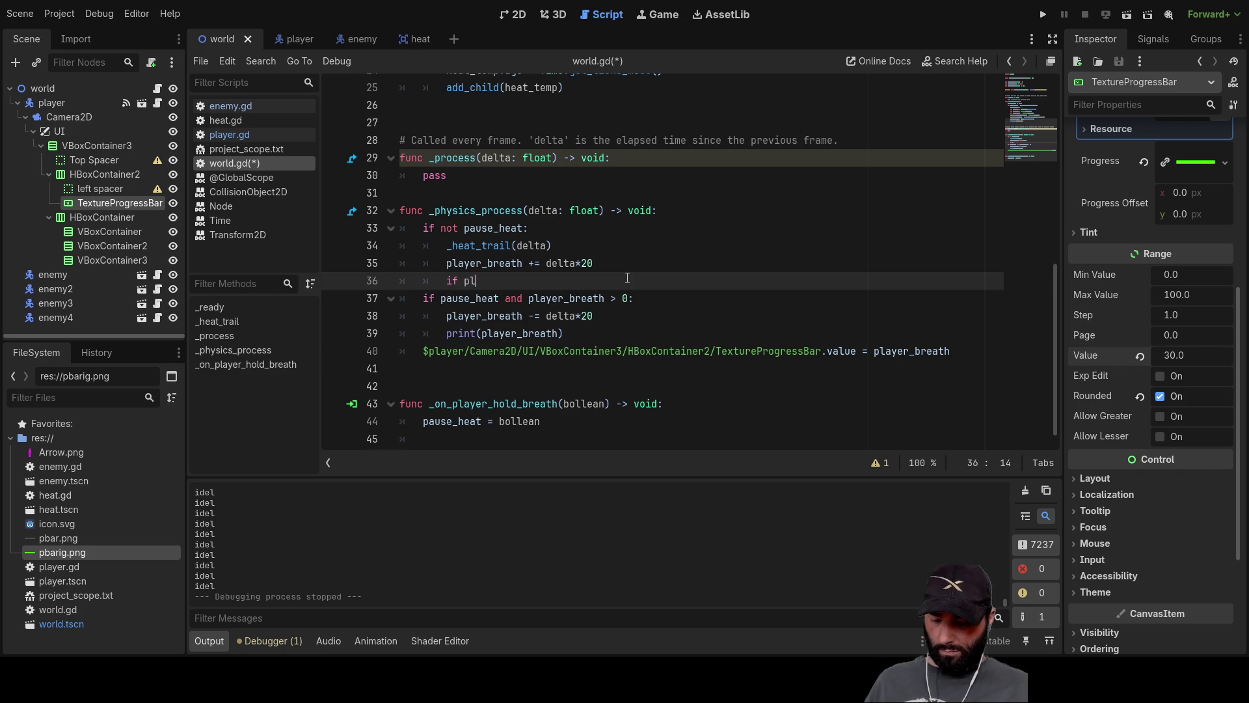
text(ayer)
key(Return)
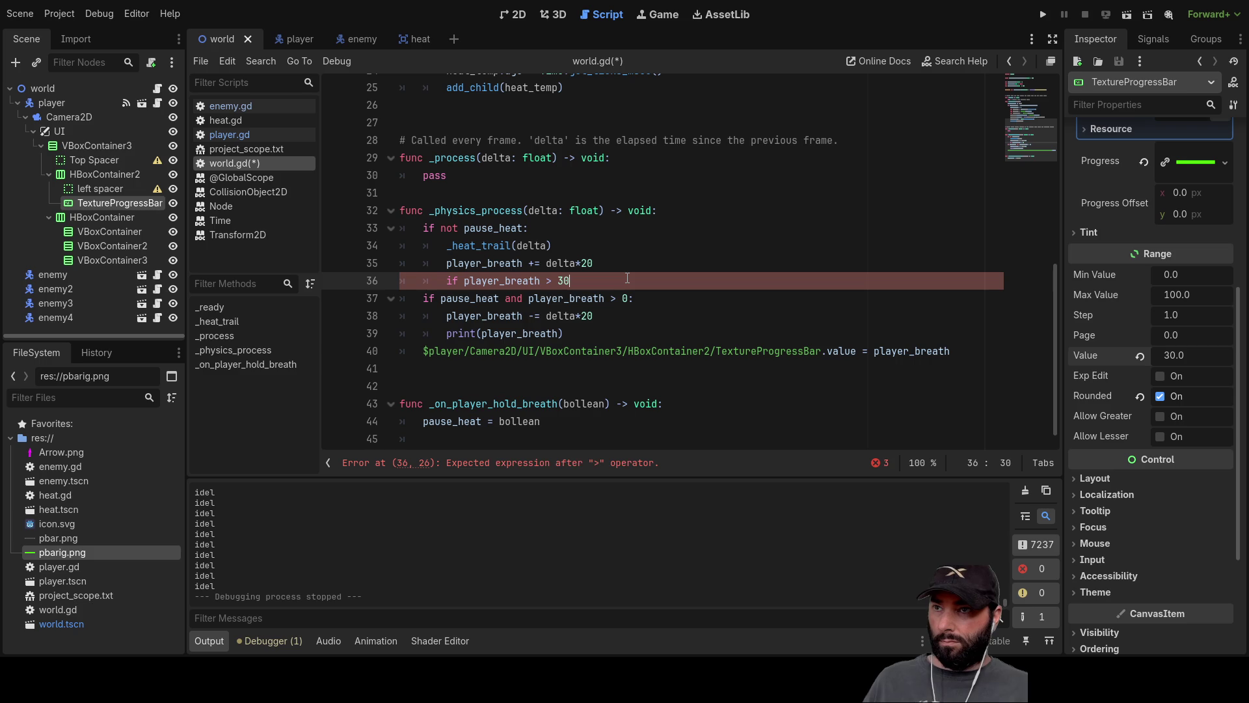
key(Return)
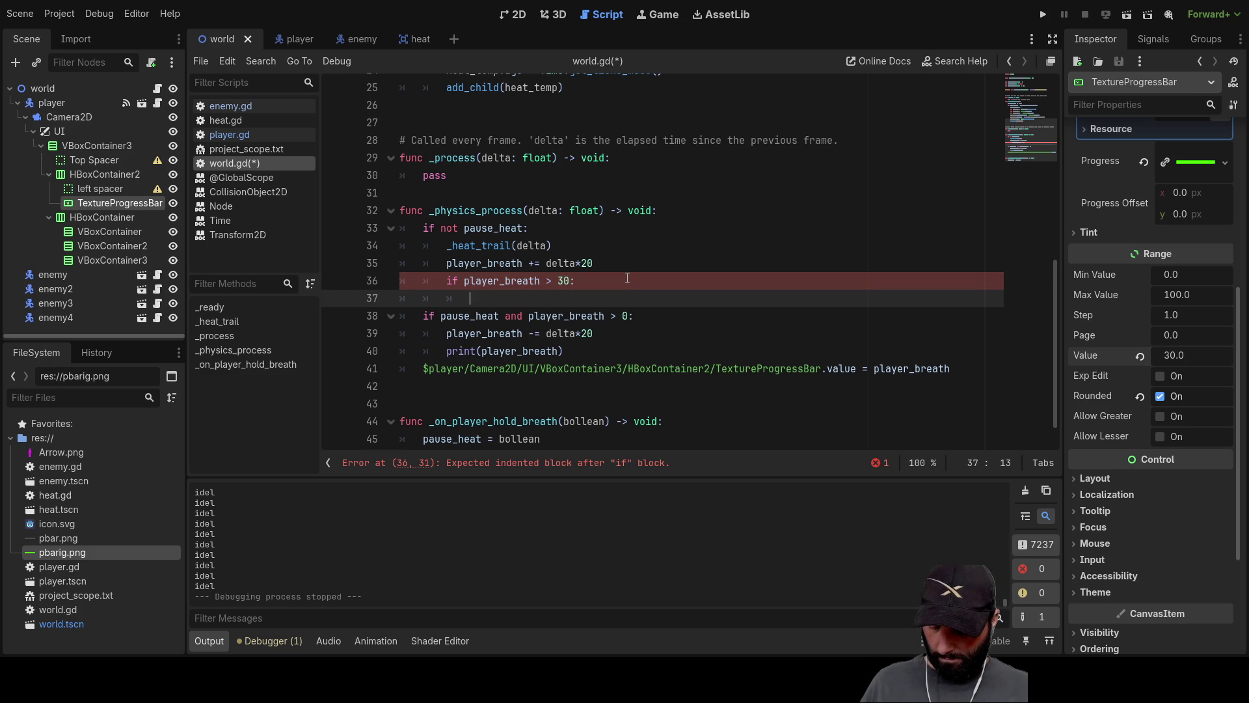
text(can)
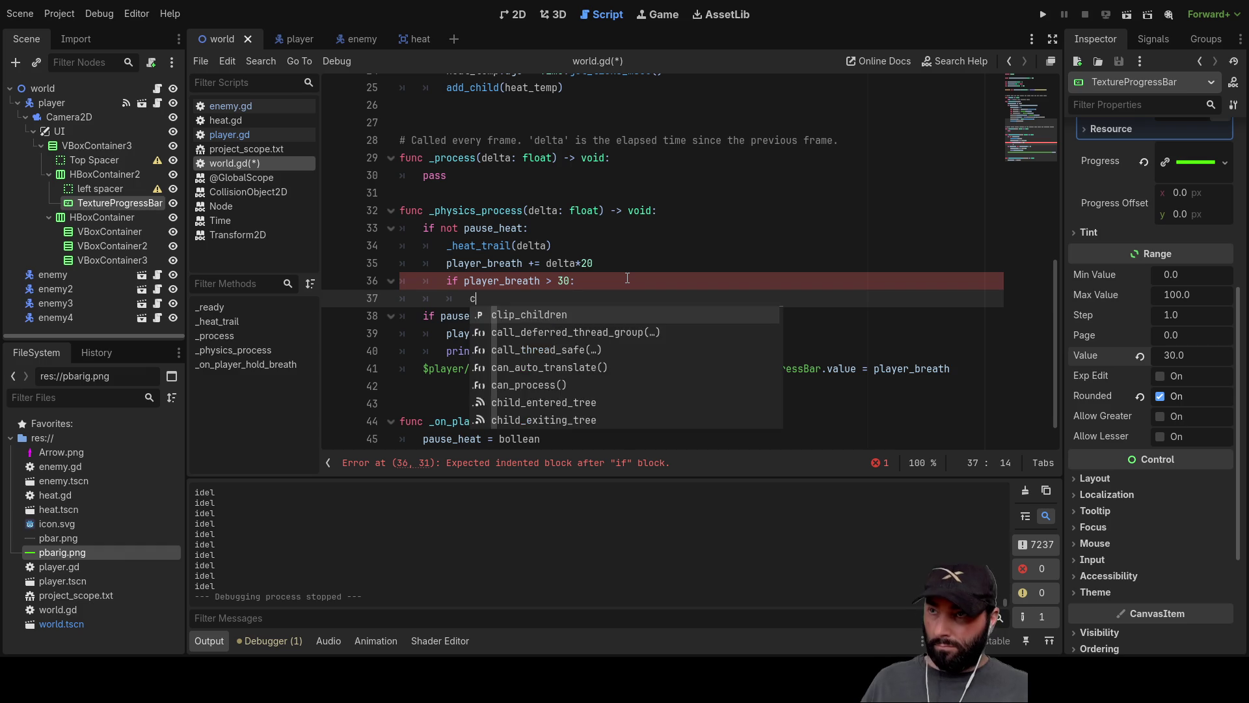
text(_hold)
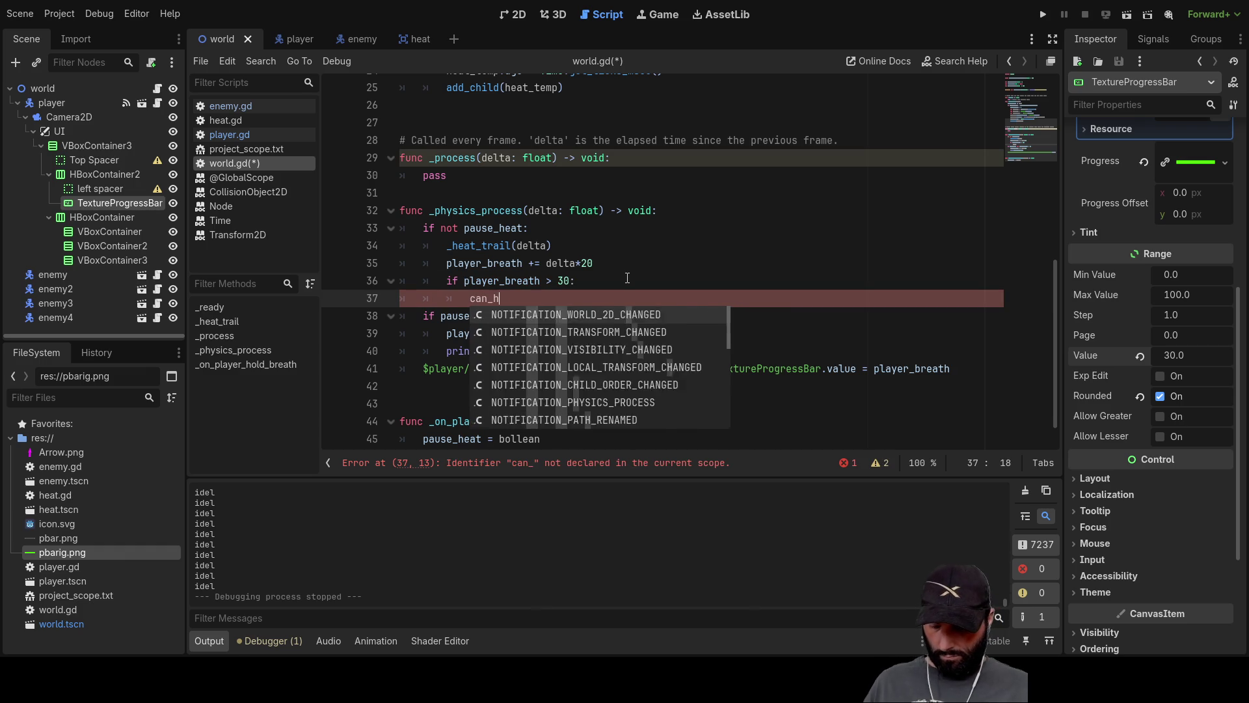
text( = true)
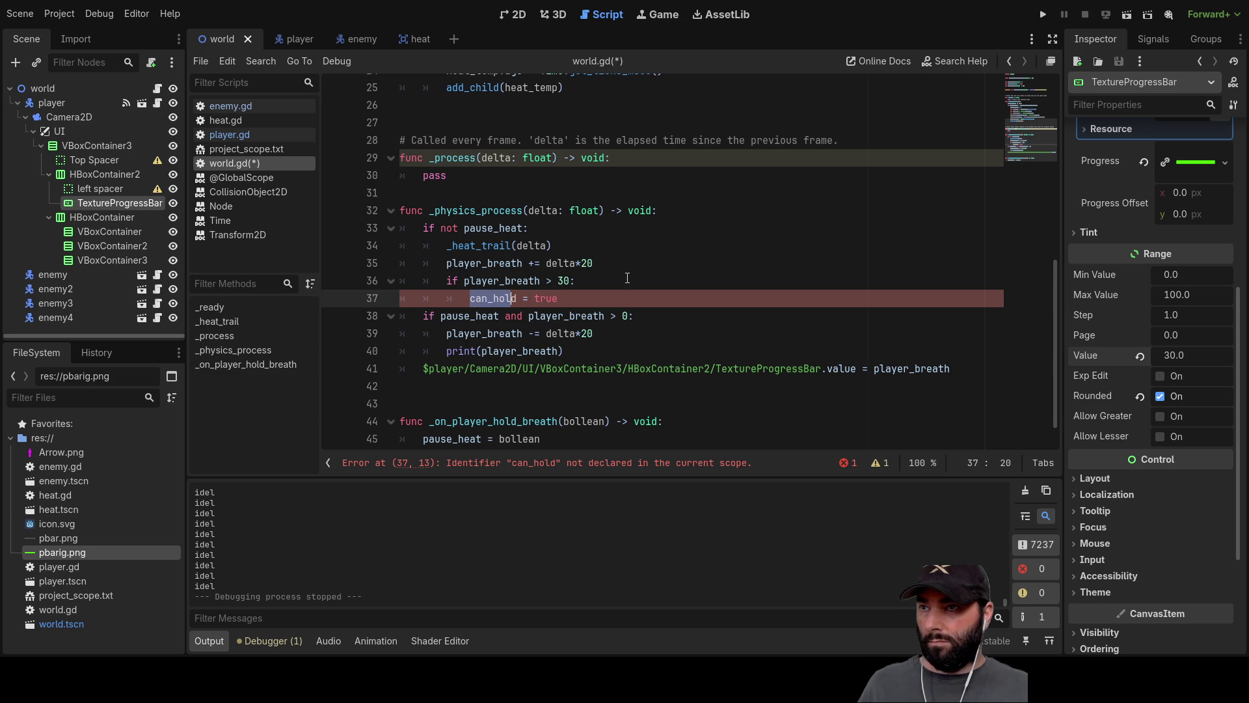
scroll(627, 278, up, 8)
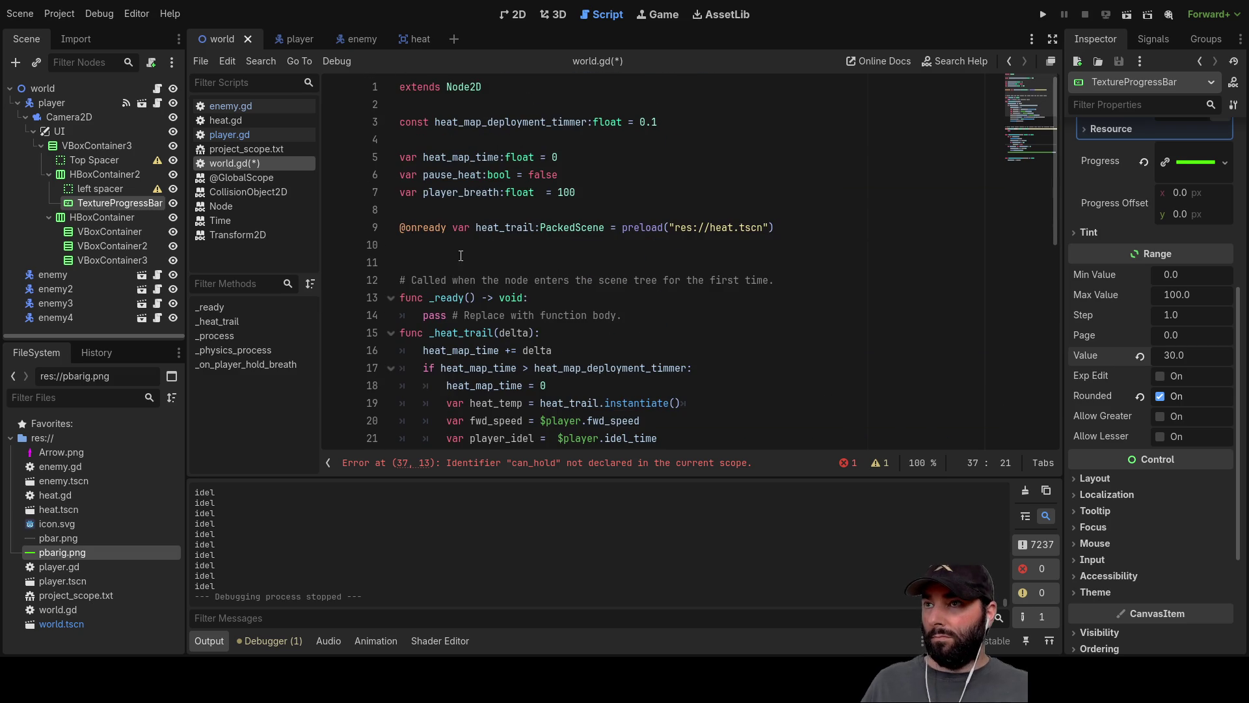
Add 'var can_hold:bool = true' on line 8 below player_breath, followed by a blank line.
click(426, 210)
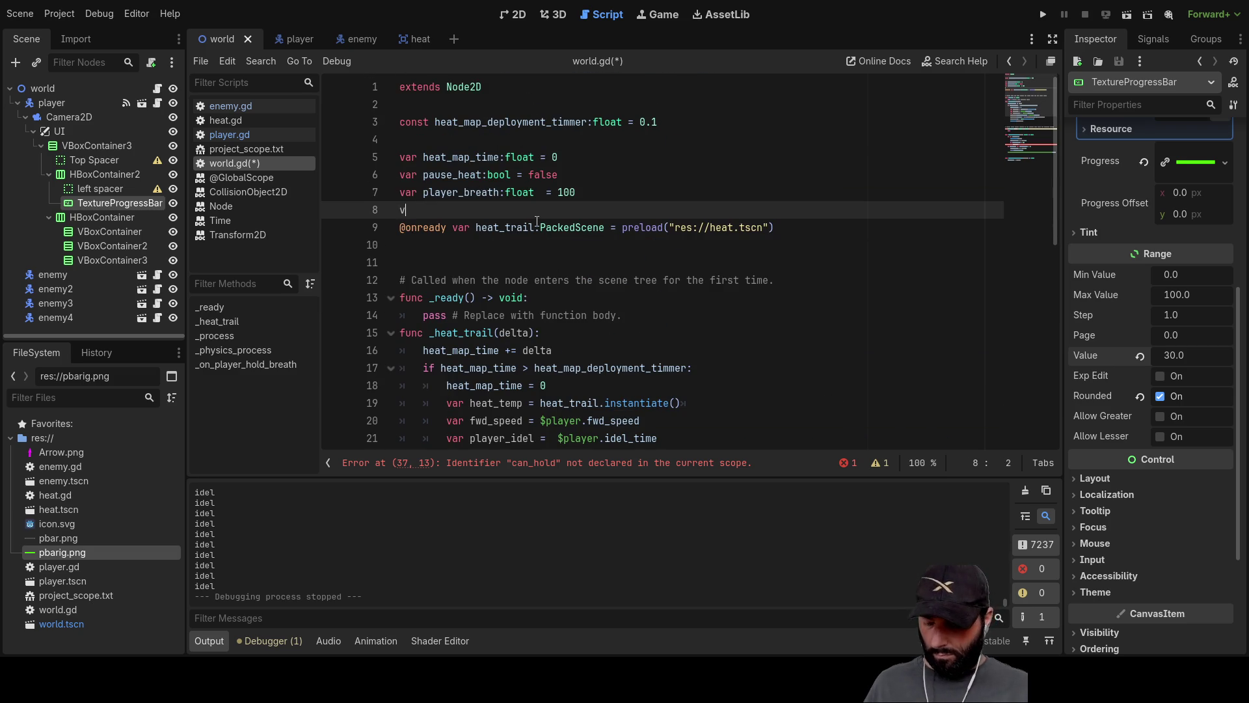
text(ar can_hold = true)
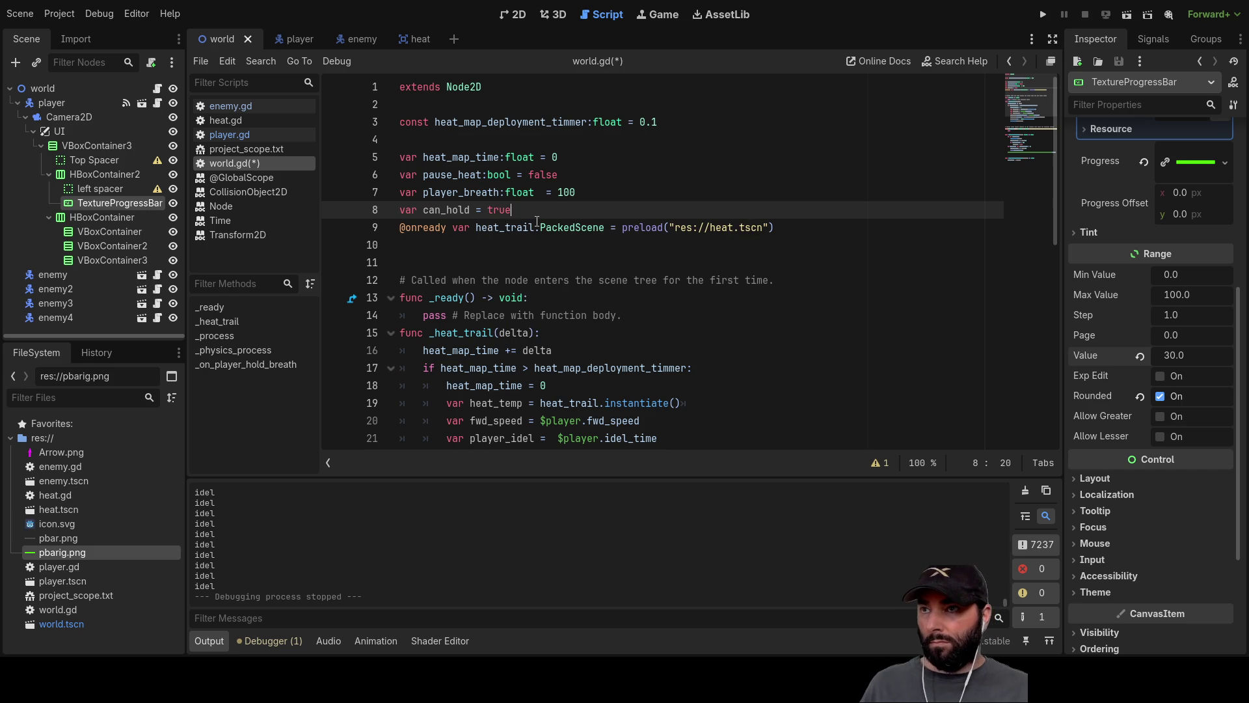
text(:bool)
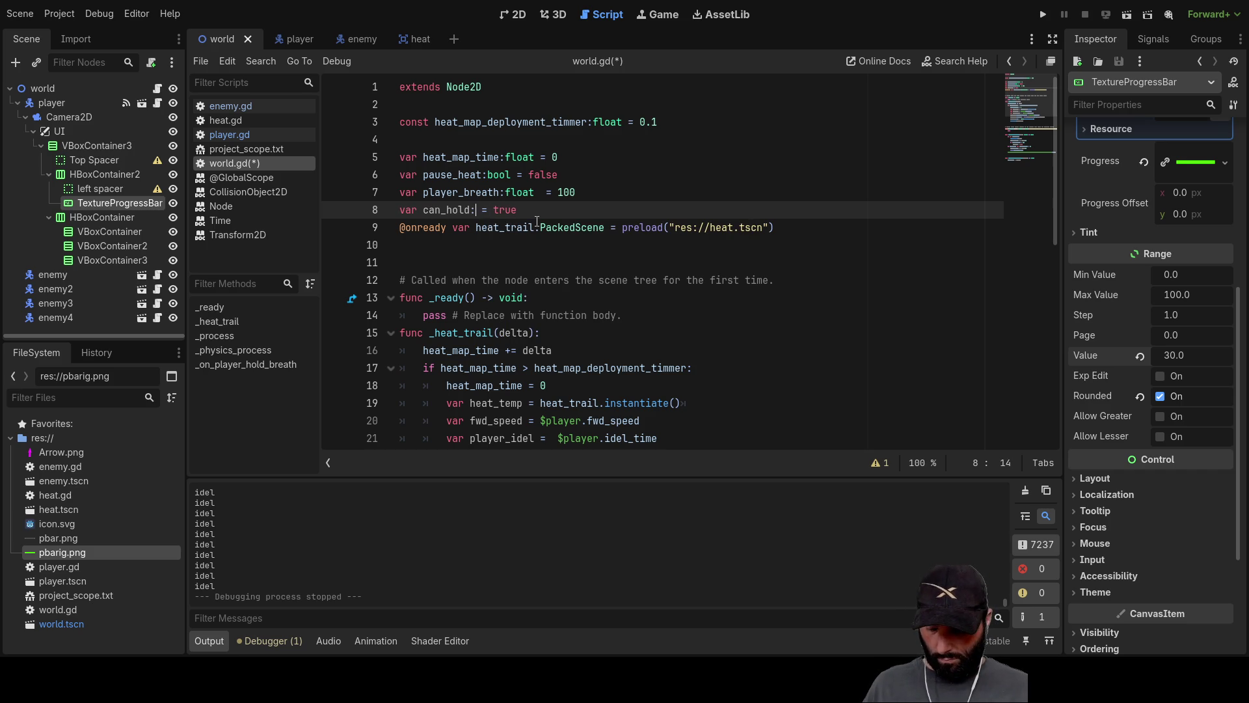
key(Escape)
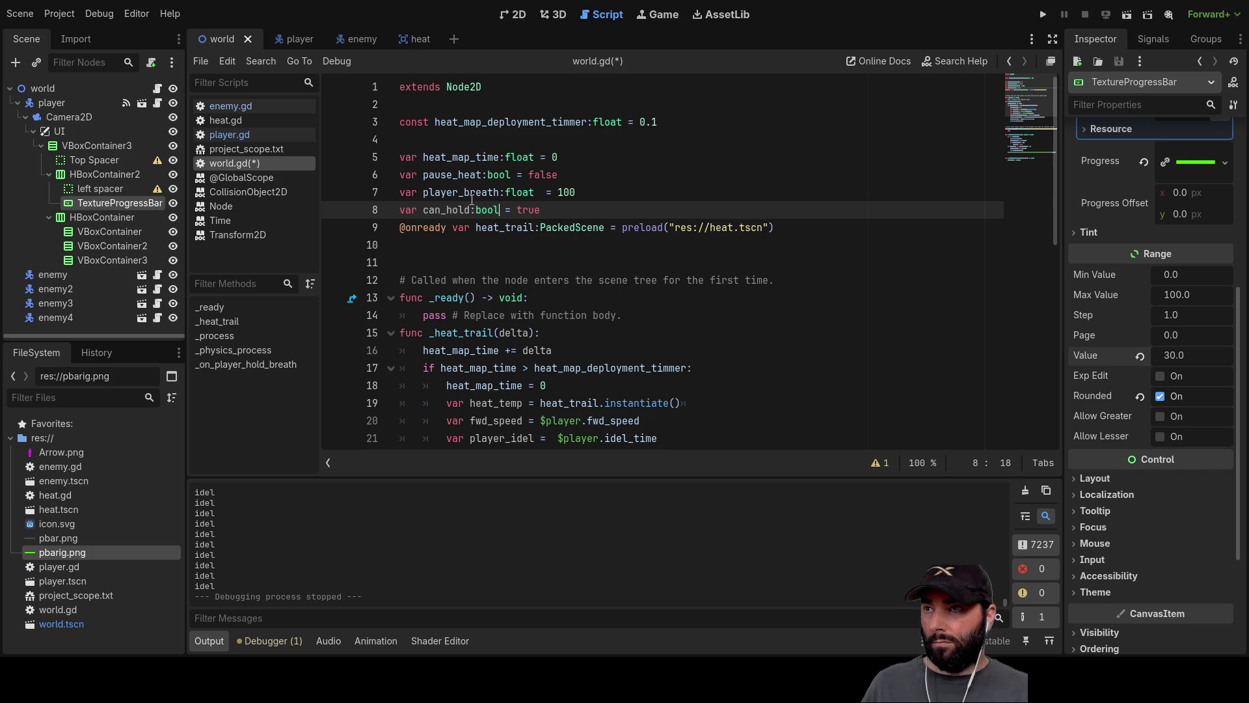
double_click(446, 208)
click(585, 211)
key(Return)
scroll(583, 212, down, 9)
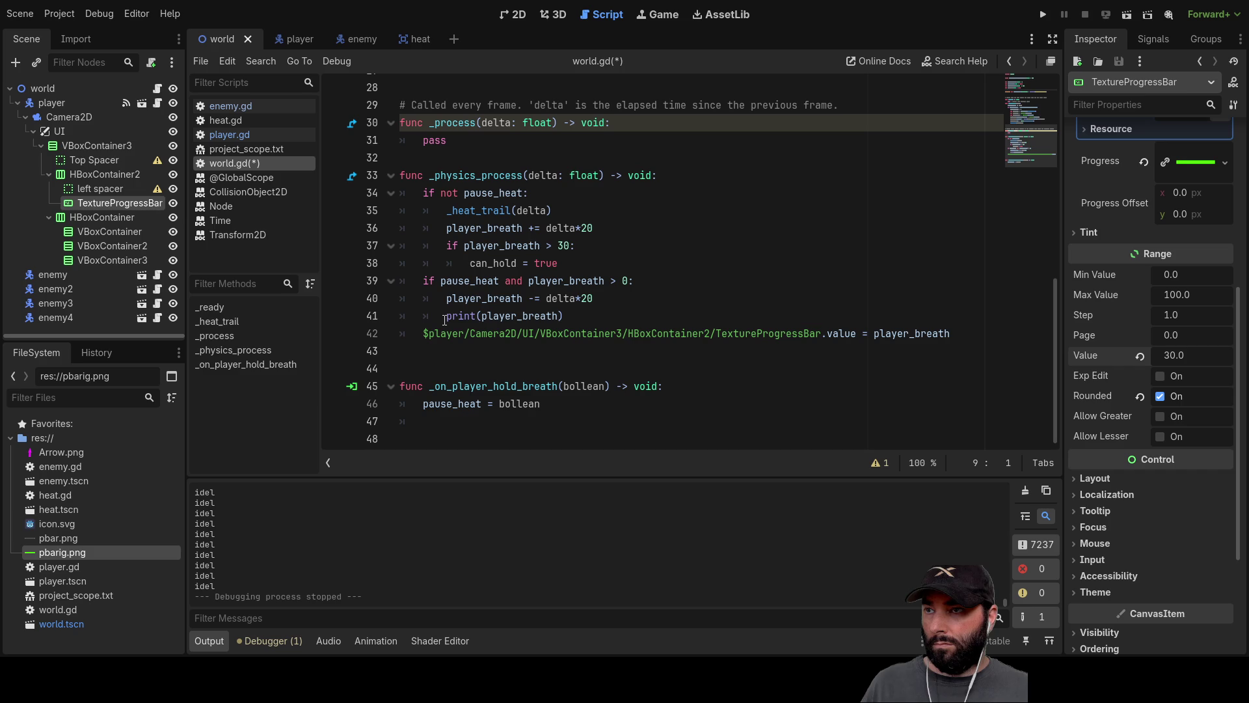
Insert 'else:' with an indented 'can_hold = false' above the progress bar line, then run the game.
click(424, 333)
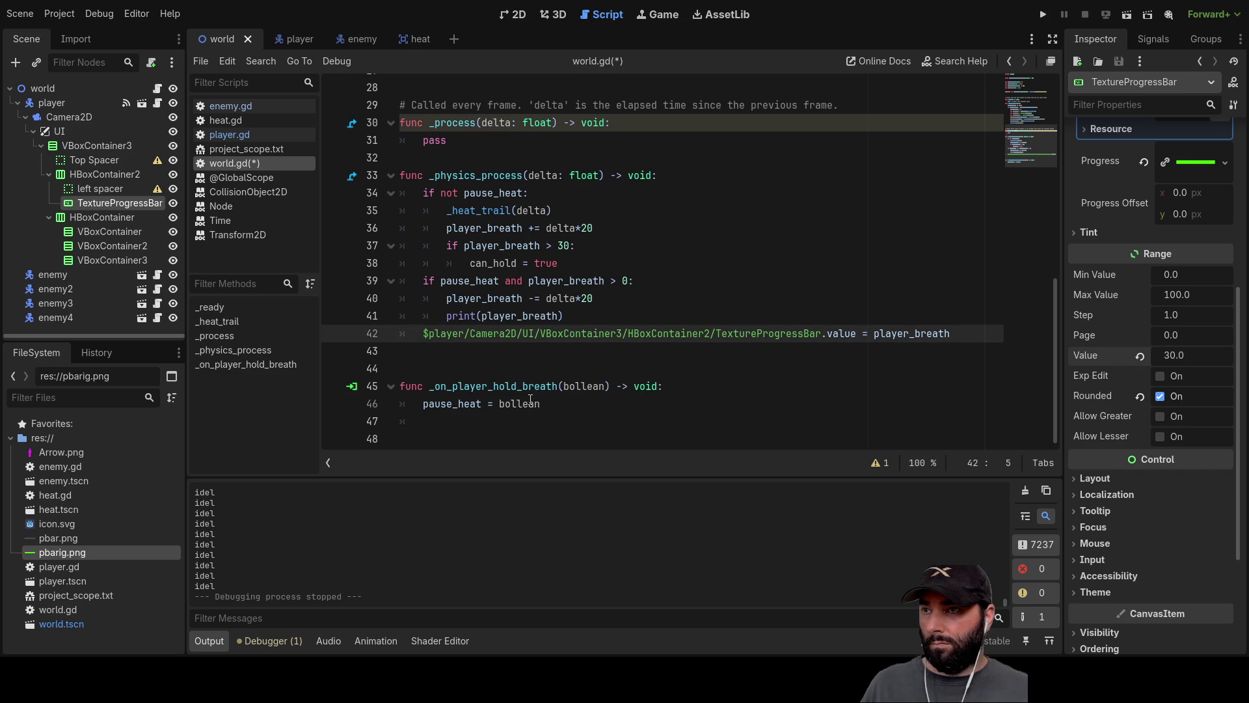
key(Return)
key(Up)
text(else)
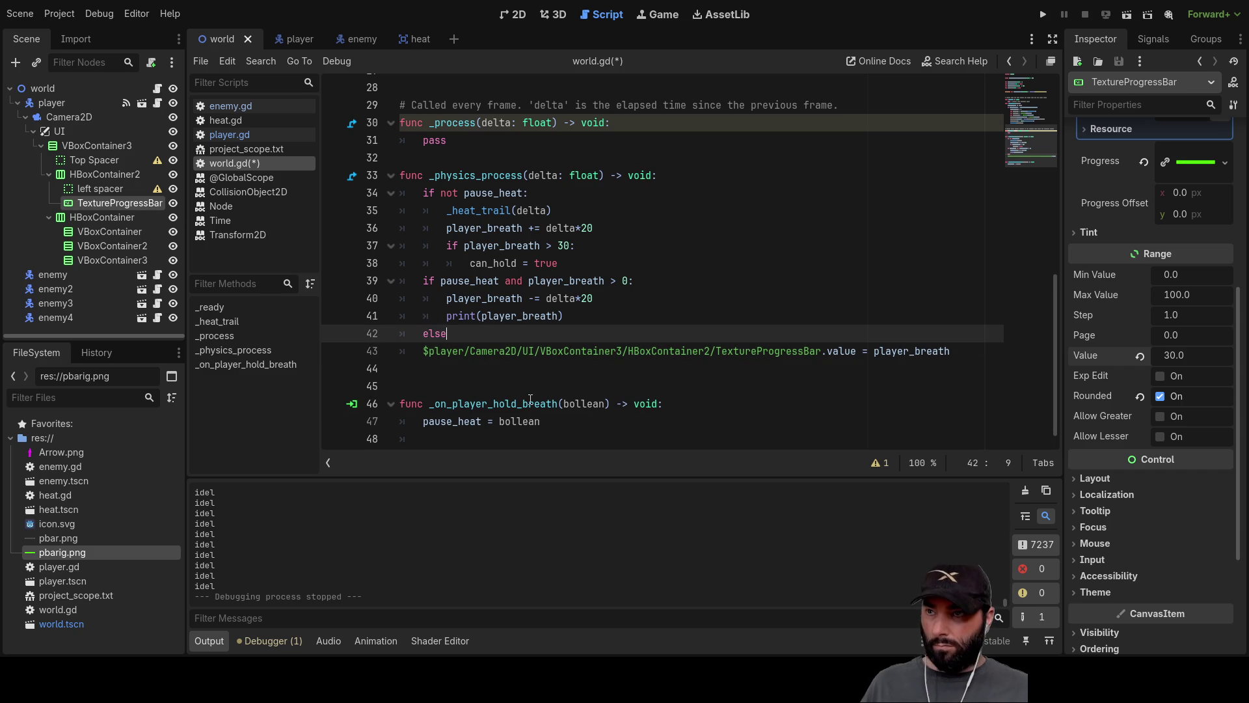
key(Return)
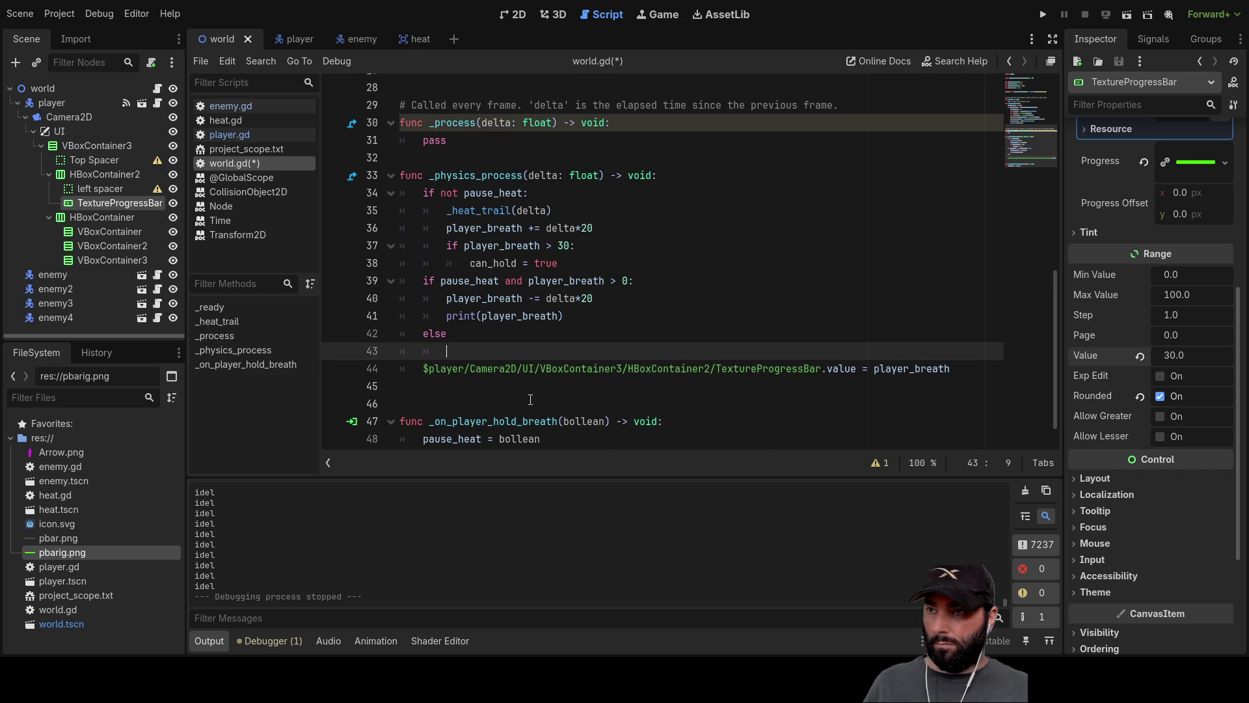
text(can_hold)
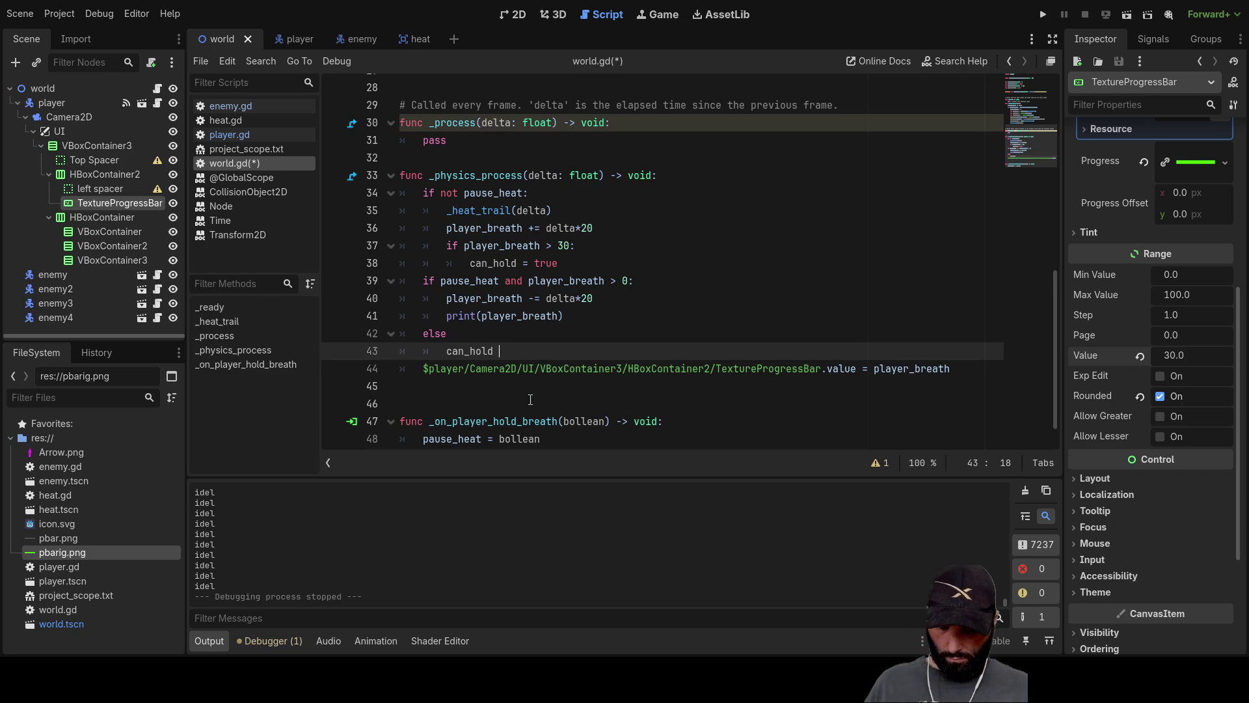
text( = false)
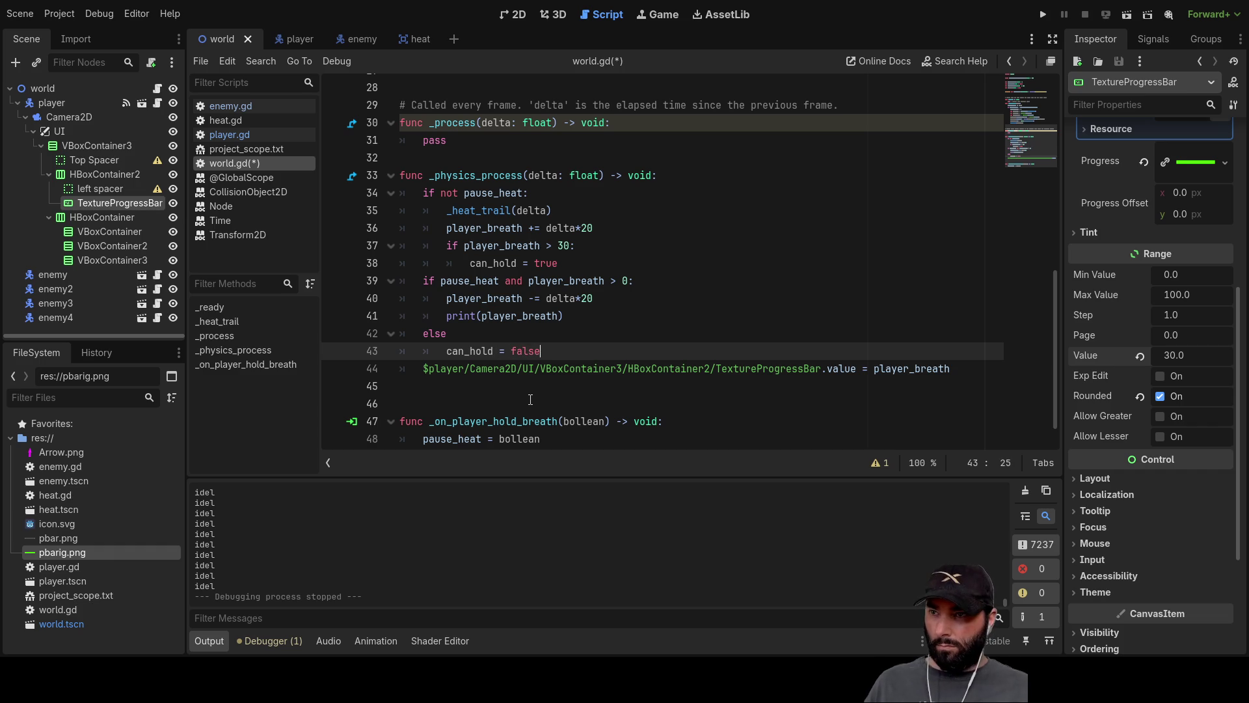
key(Up)
text(:)
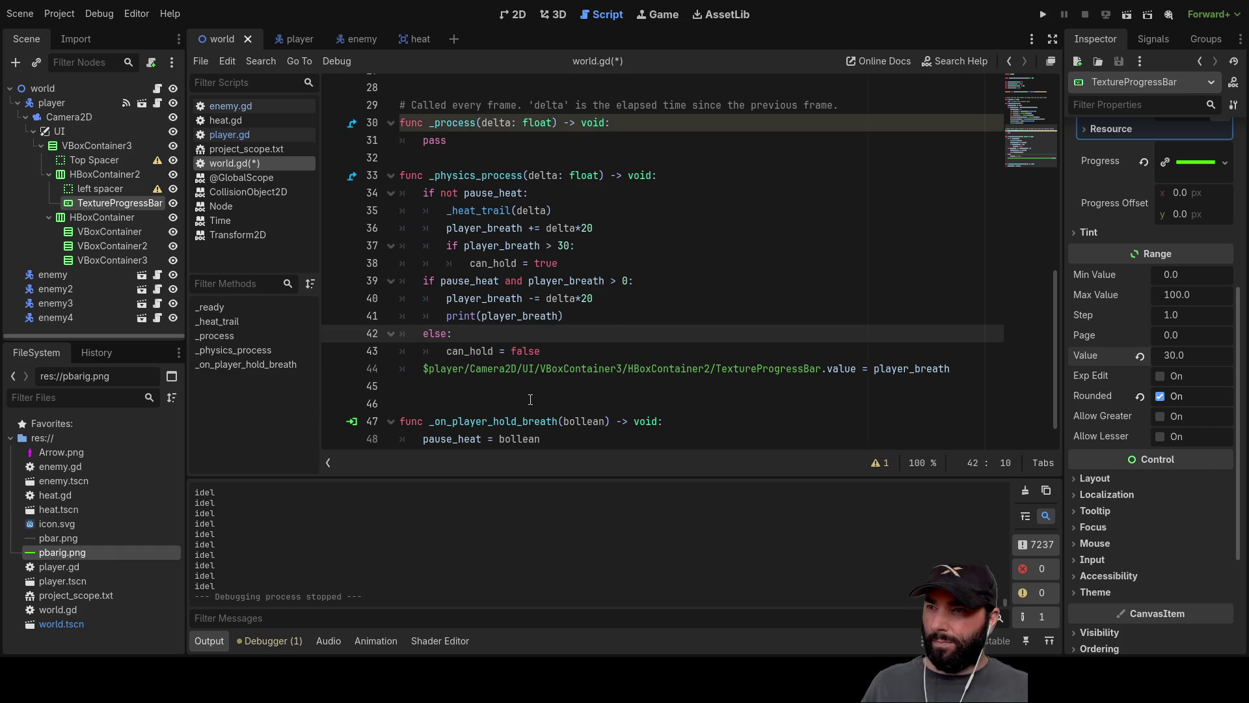
click(1045, 15)
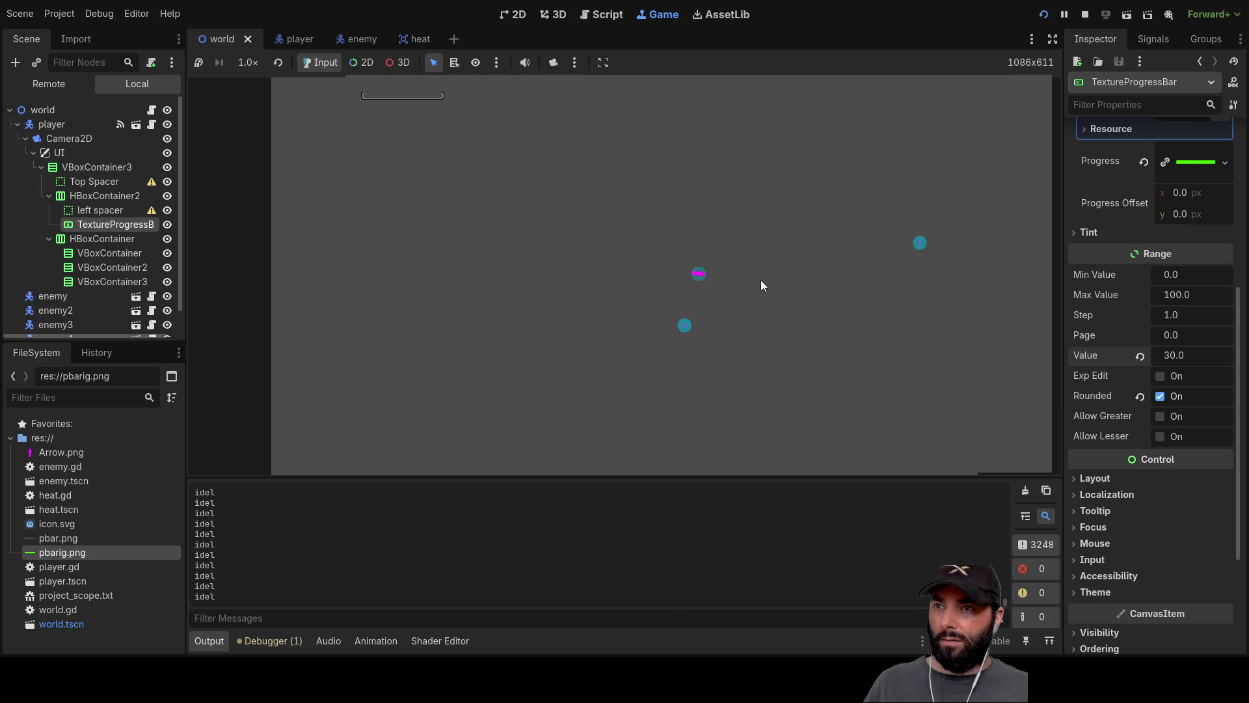
Move the player right, down-left and right while watching the breath bar, then stop the game.
key(space)
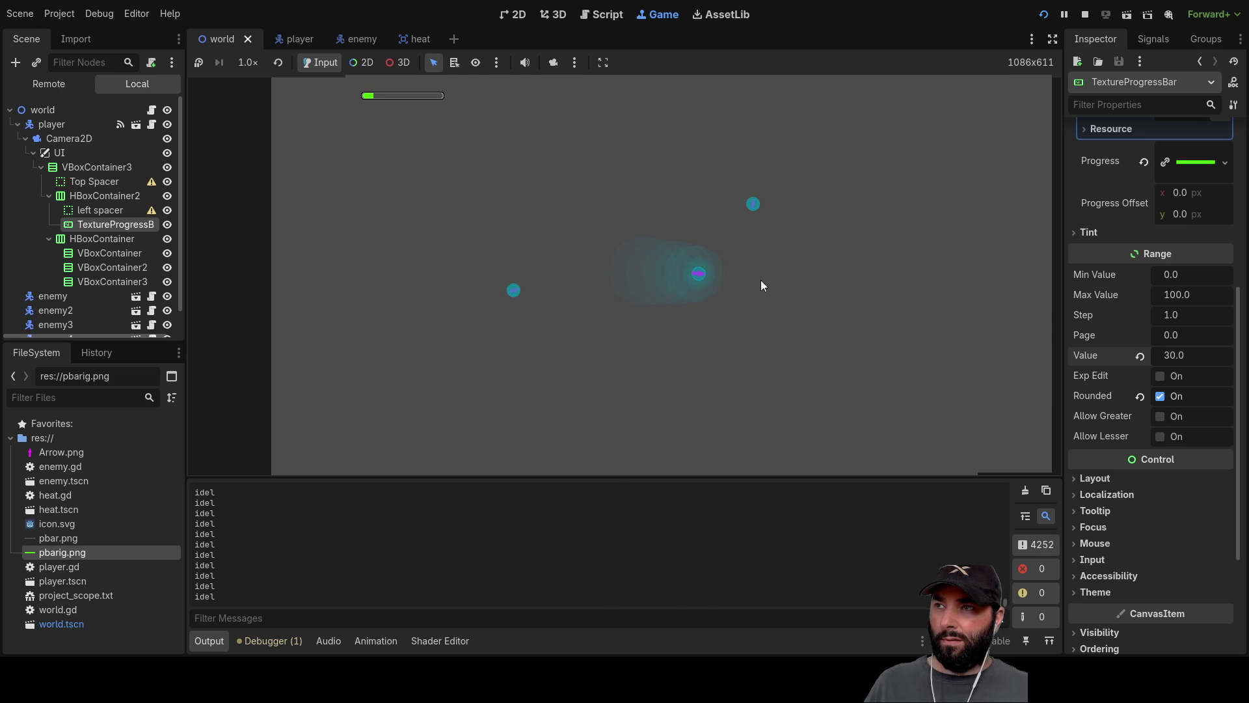
key(Left)
key(Down)
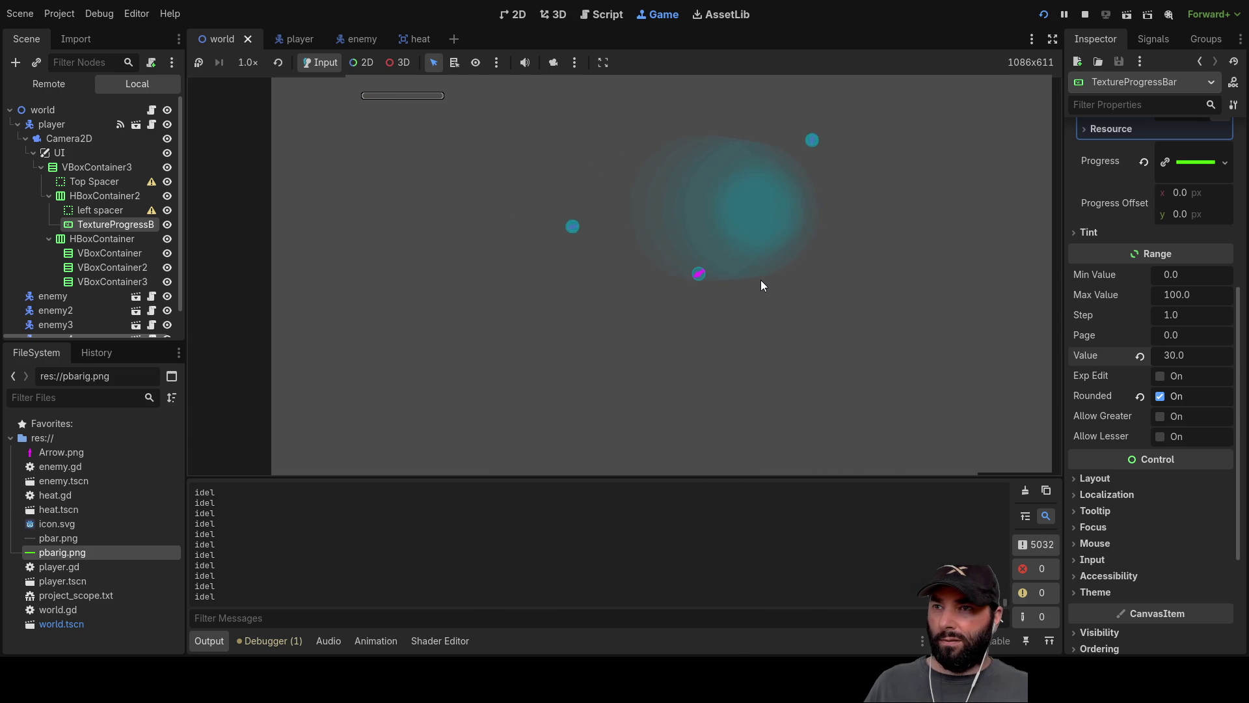
key(Right)
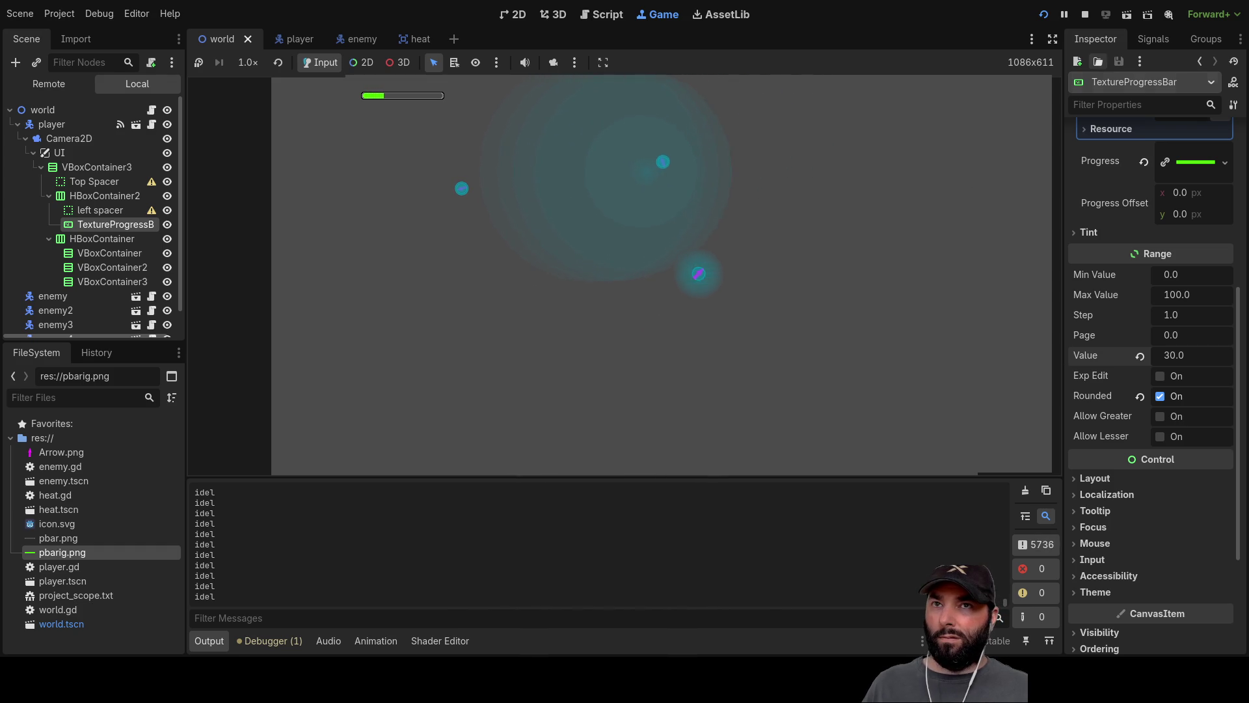
key(F8)
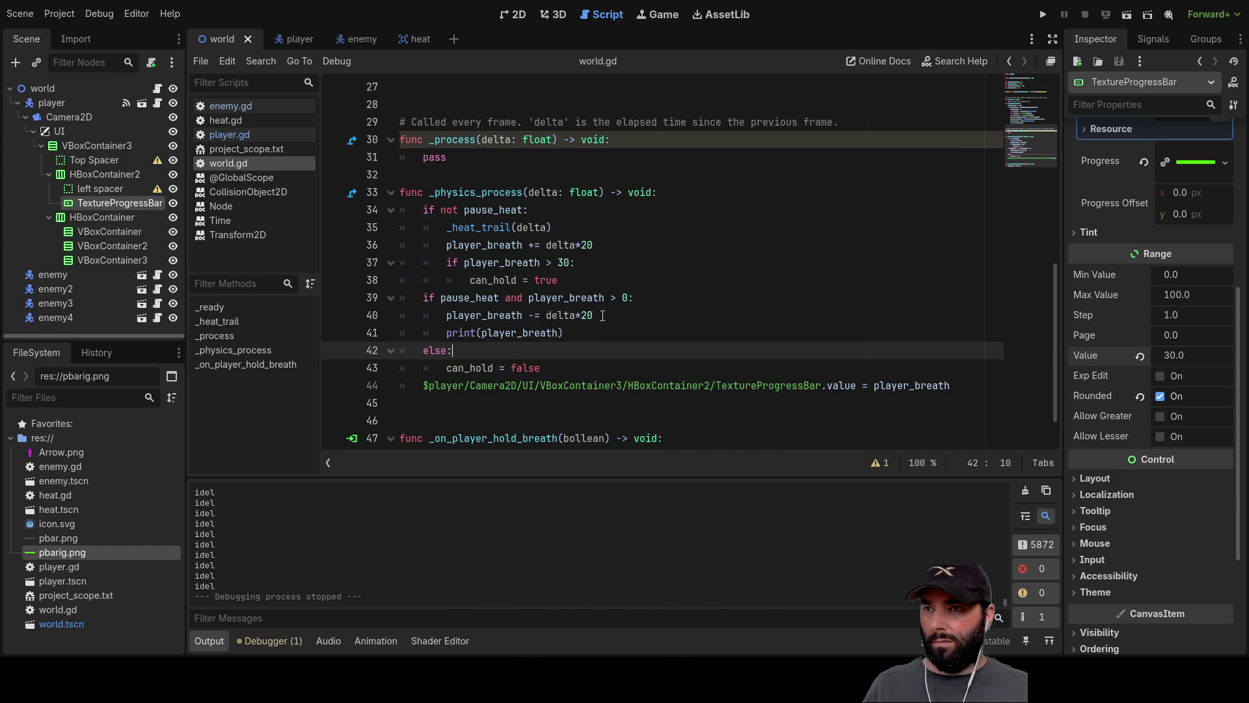
click(630, 297)
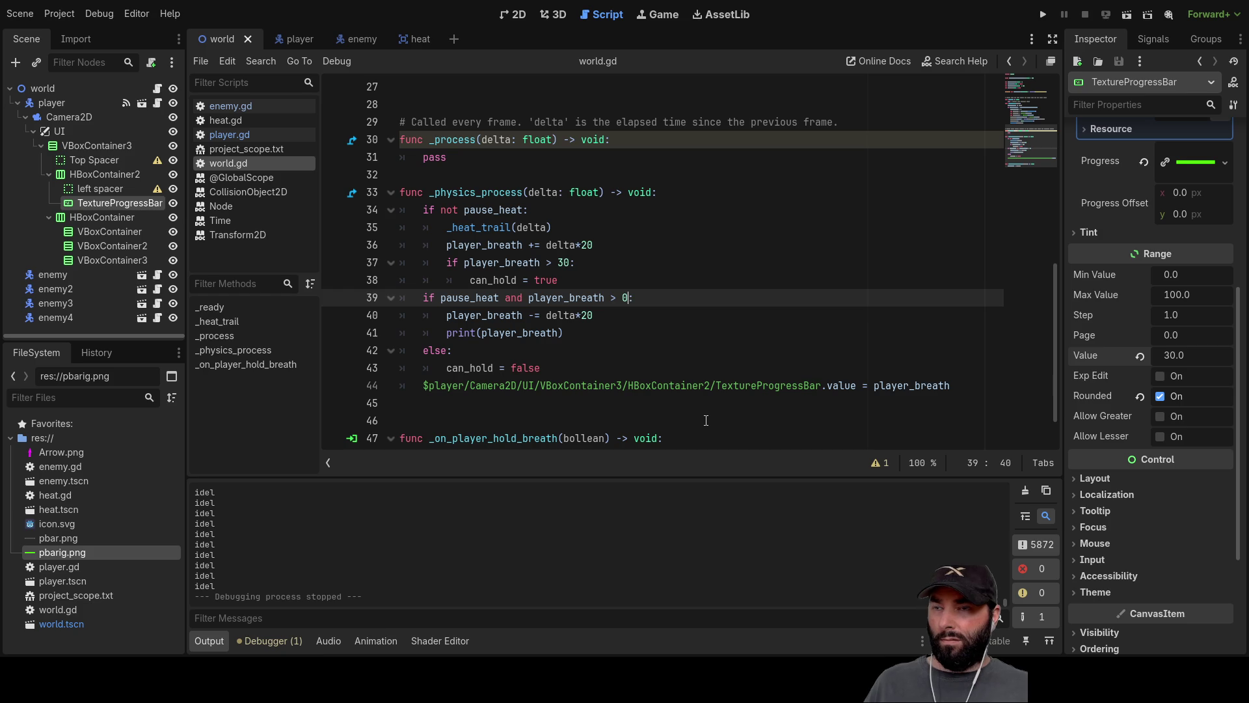
Change line 39's drain condition to 'player_breath > 1', then run and stop a test.
key(BackSpace)
text(1)
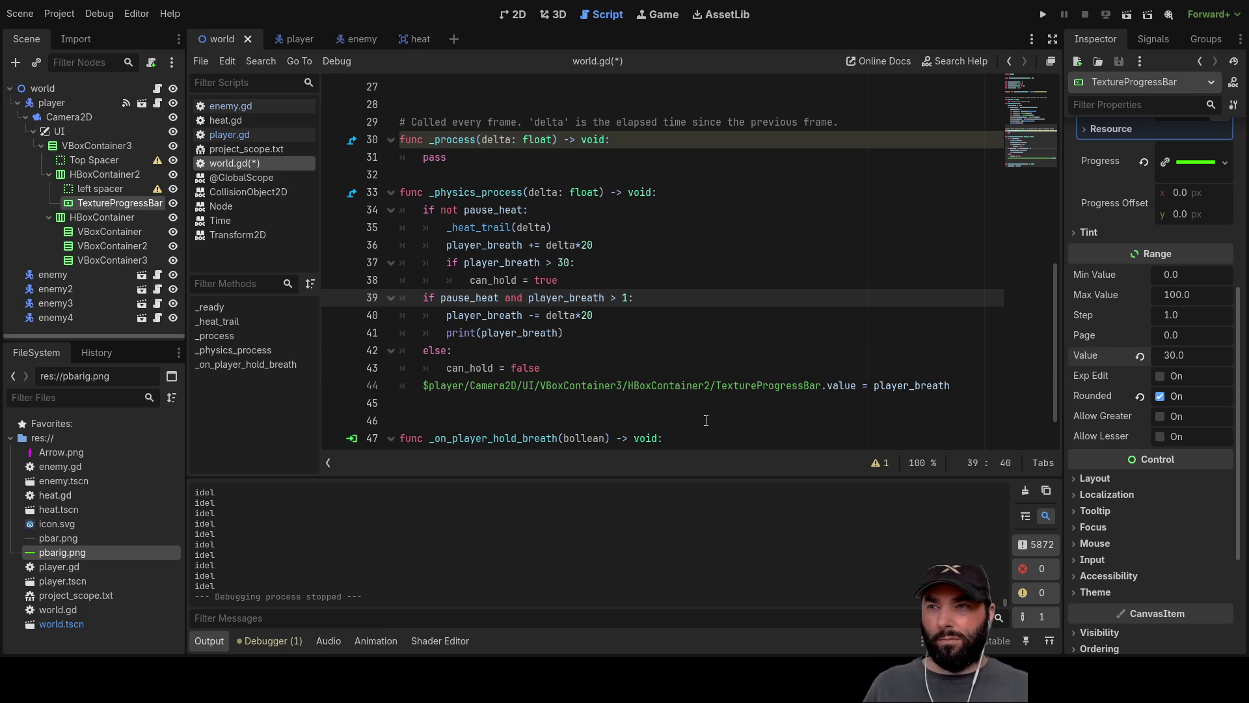
key(Down)
key(Down)
key(Down)
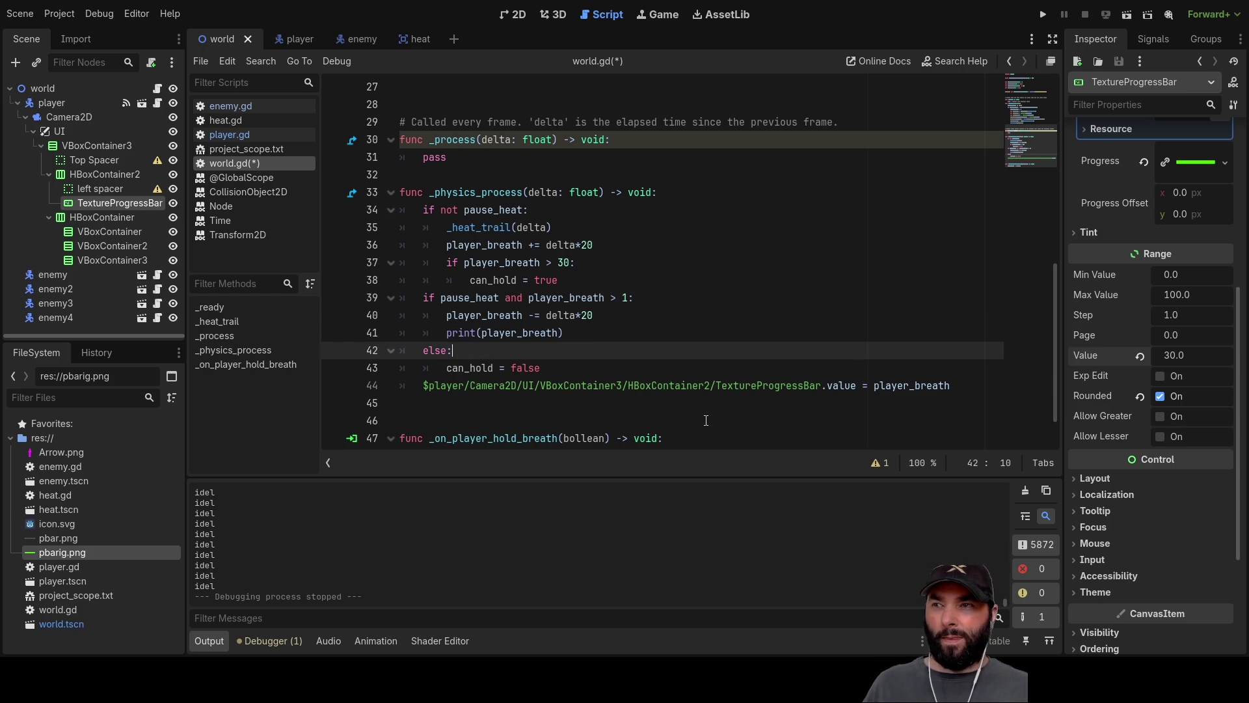
click(1043, 14)
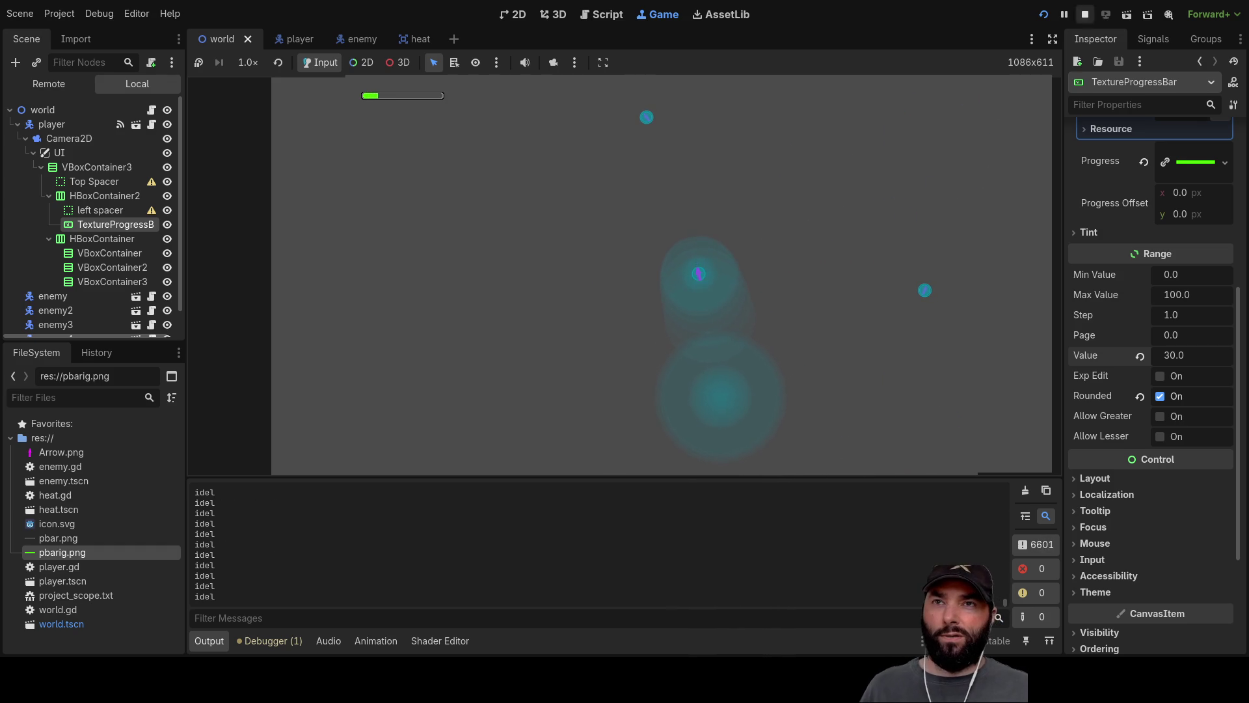
click(1085, 15)
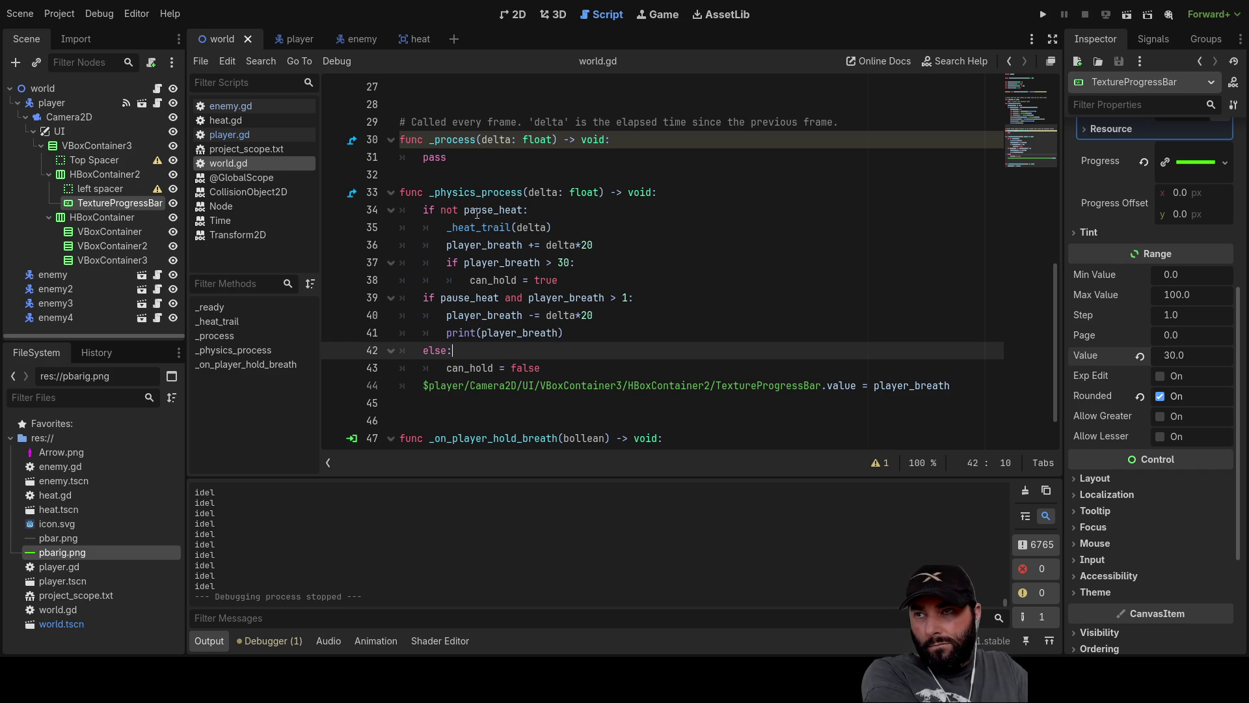
Review the pause_heat check on line 34 and the breath refill and drain lines 38–39.
double_click(479, 213)
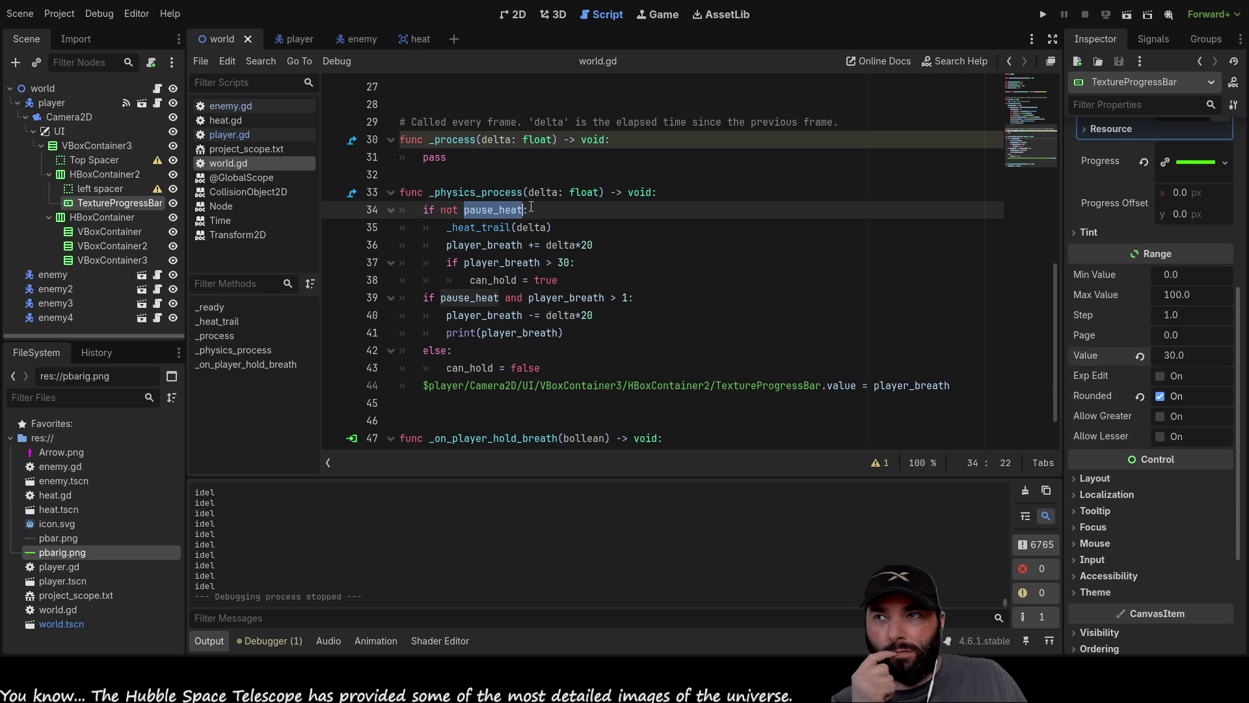
key(Right)
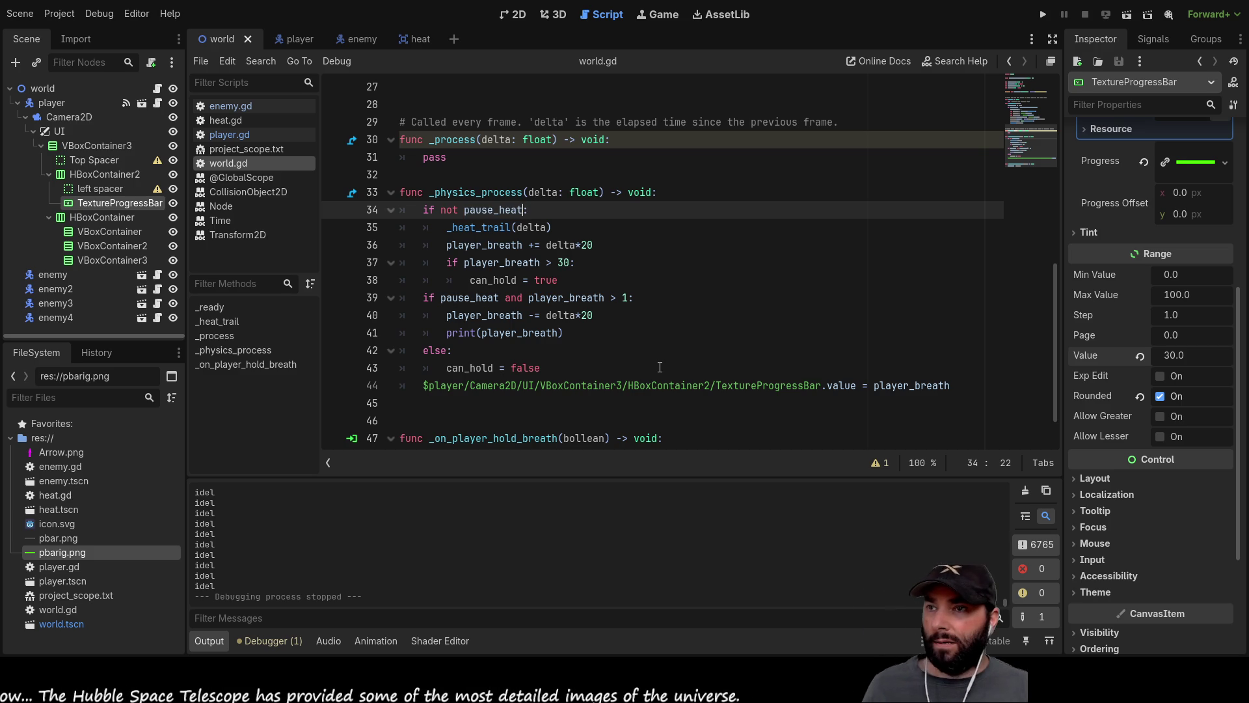
key(Down)
key(Down)
key(Down)
key(Up)
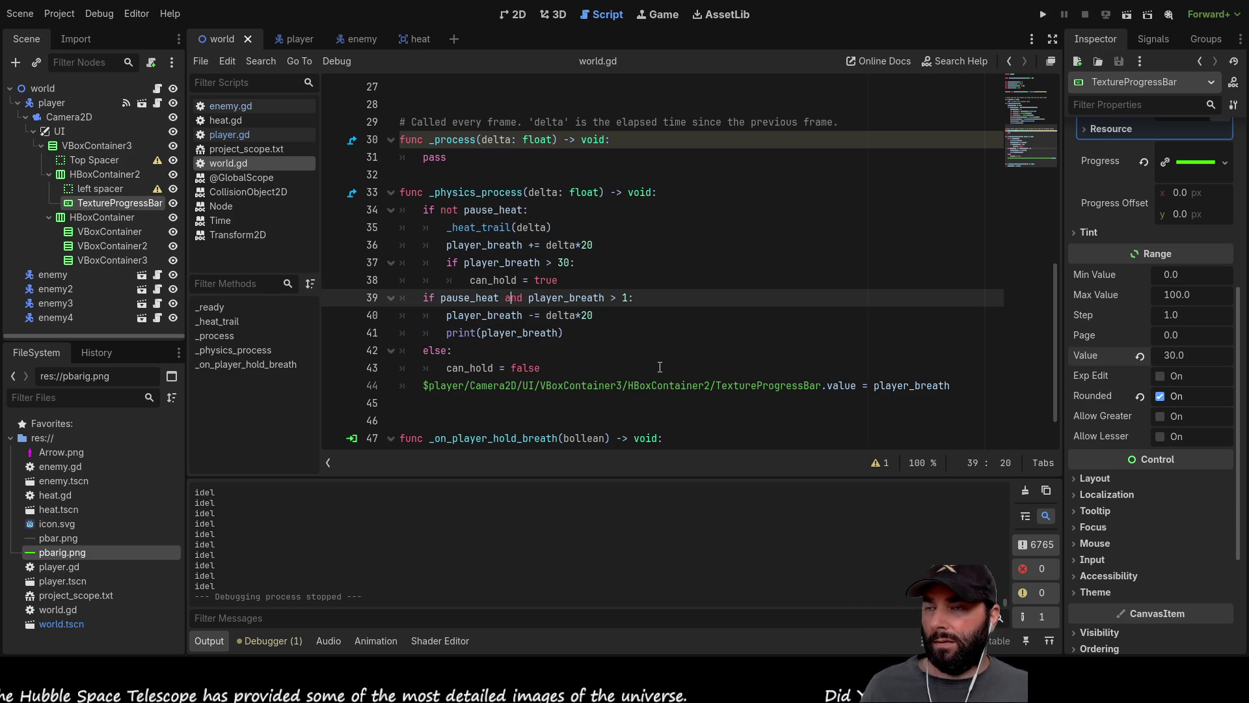
key(shift+Right)
key(shift+Right)
key(shift+Right)
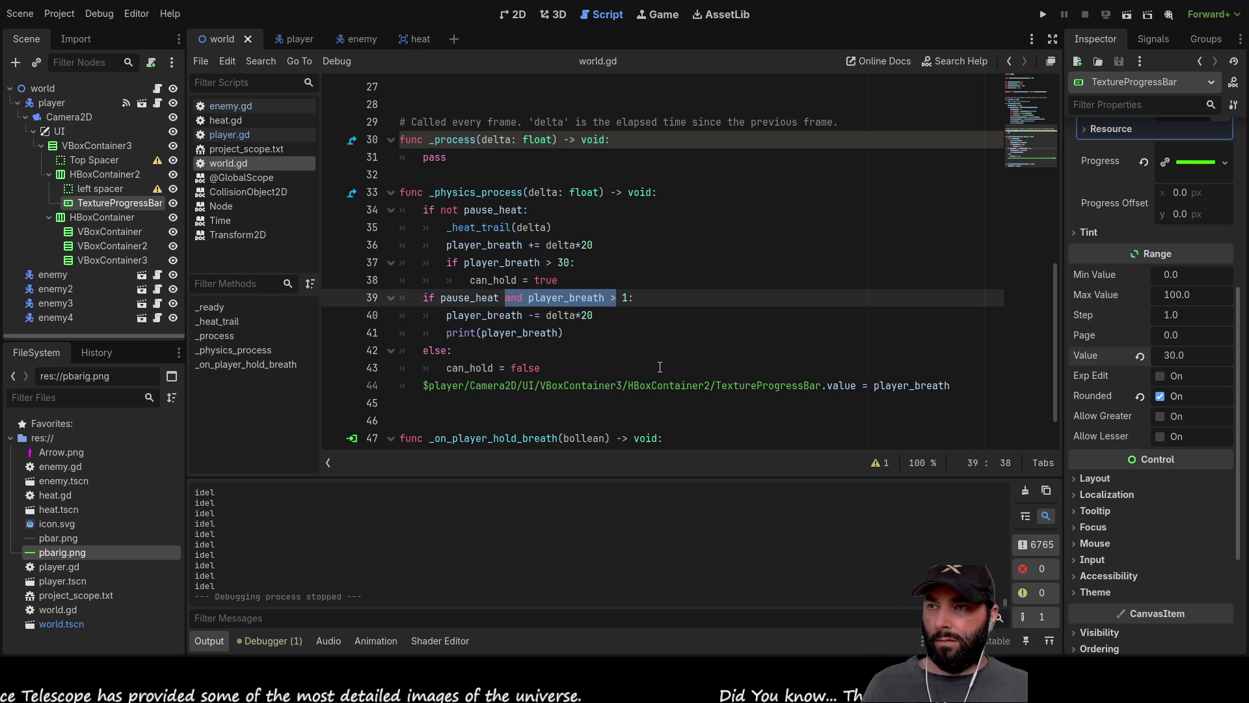
key(Left)
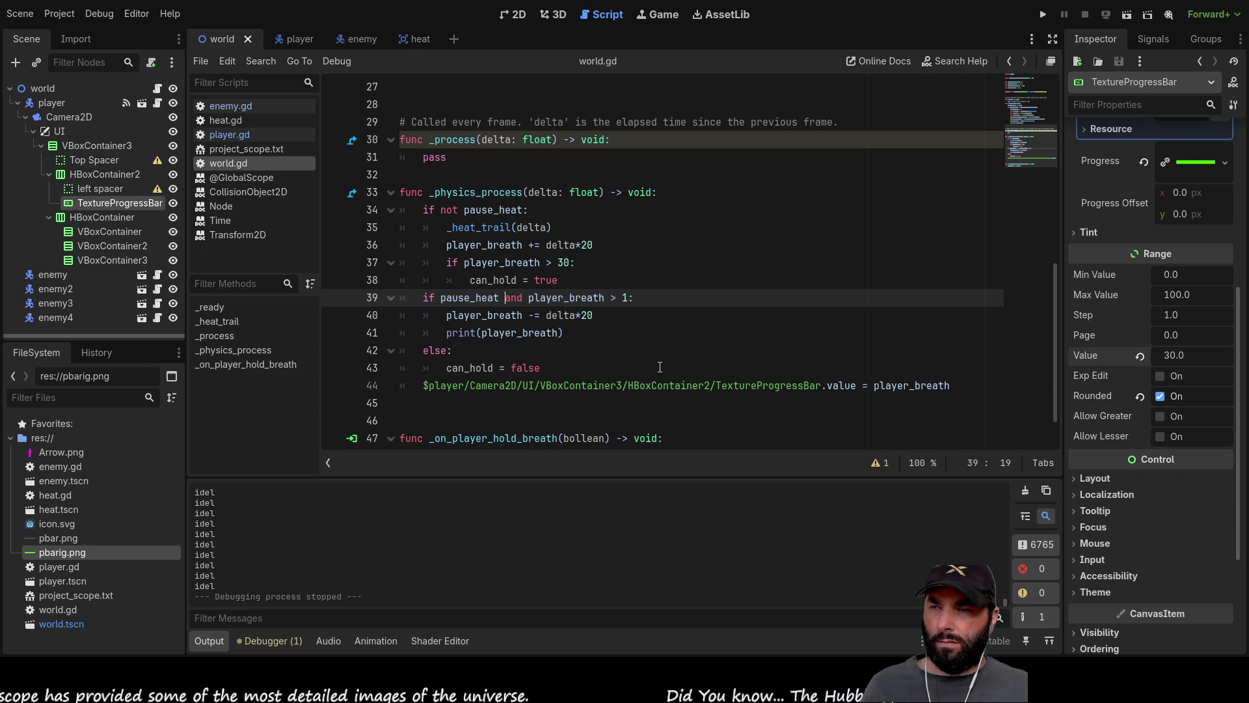
key(Up)
key(Up)
key(Up)
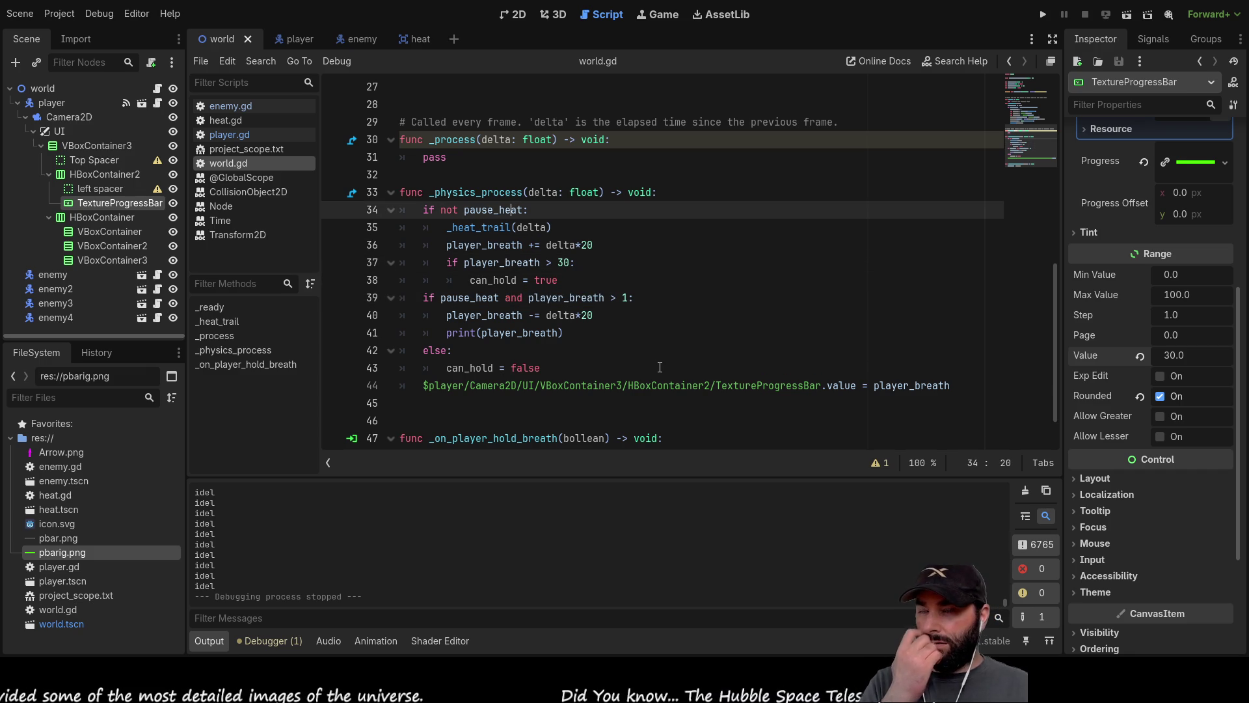
key(Down)
key(Down)
key(Down)
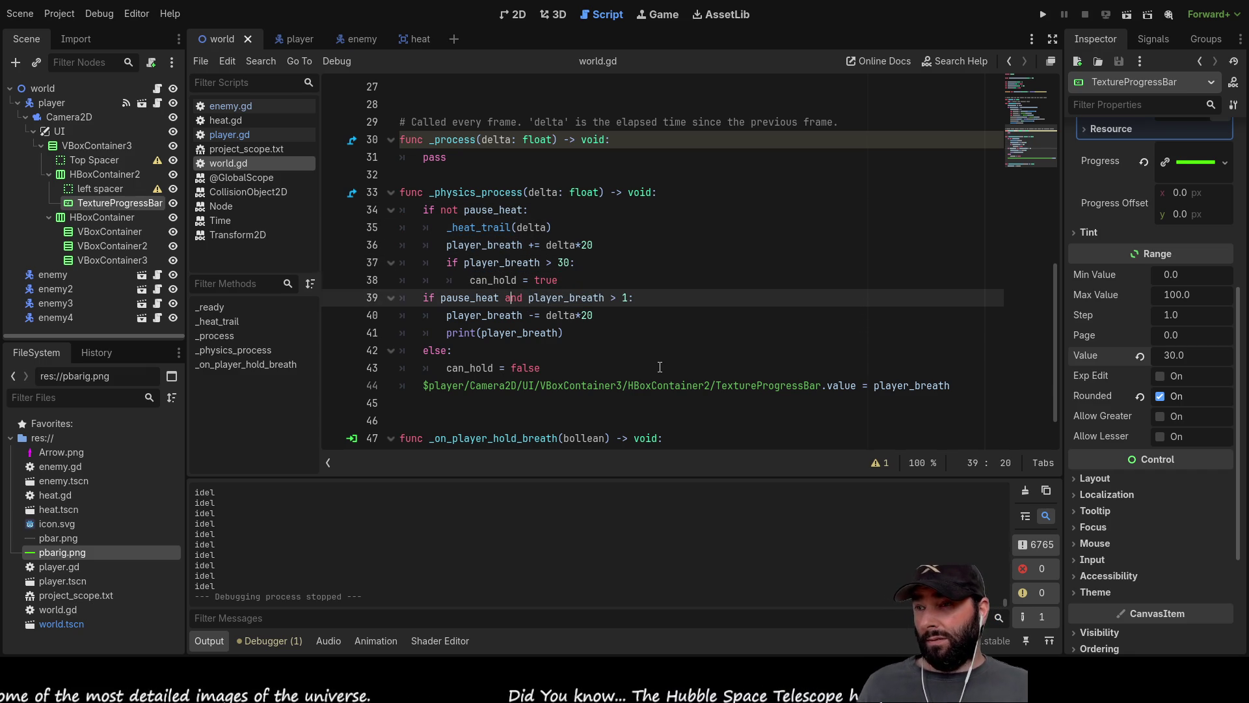
key(Up)
key(Up)
key(Up)
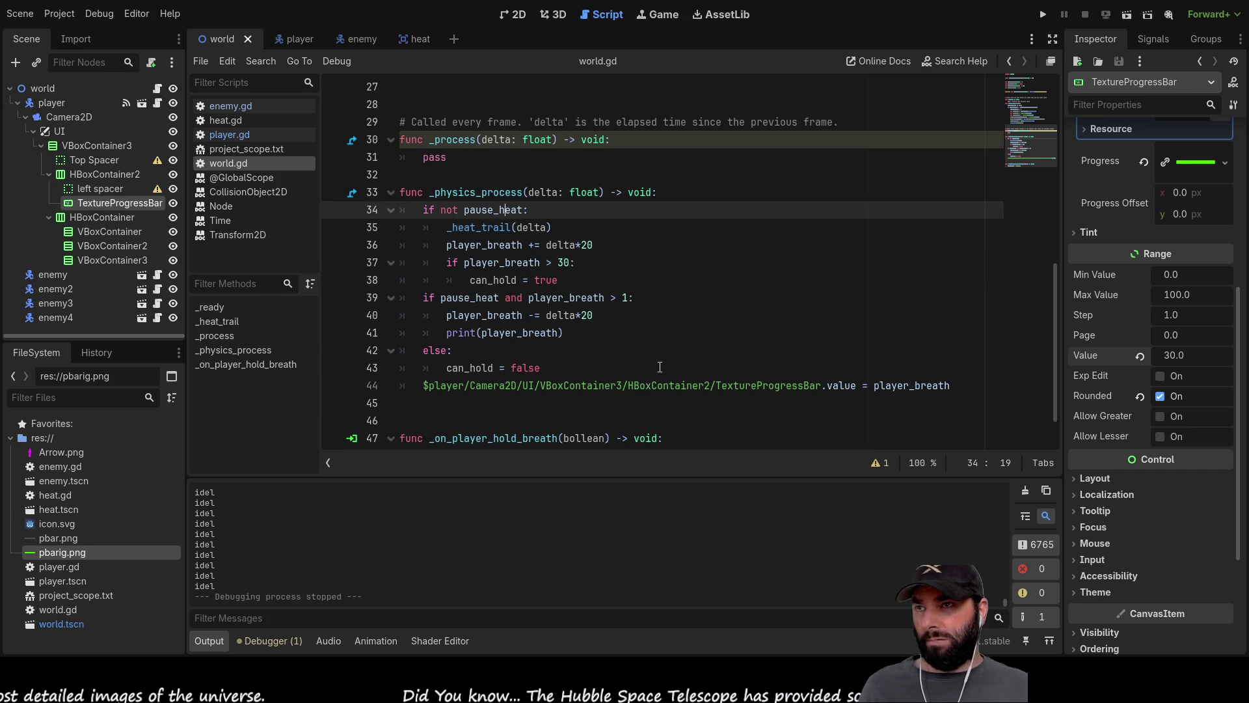
key(Down)
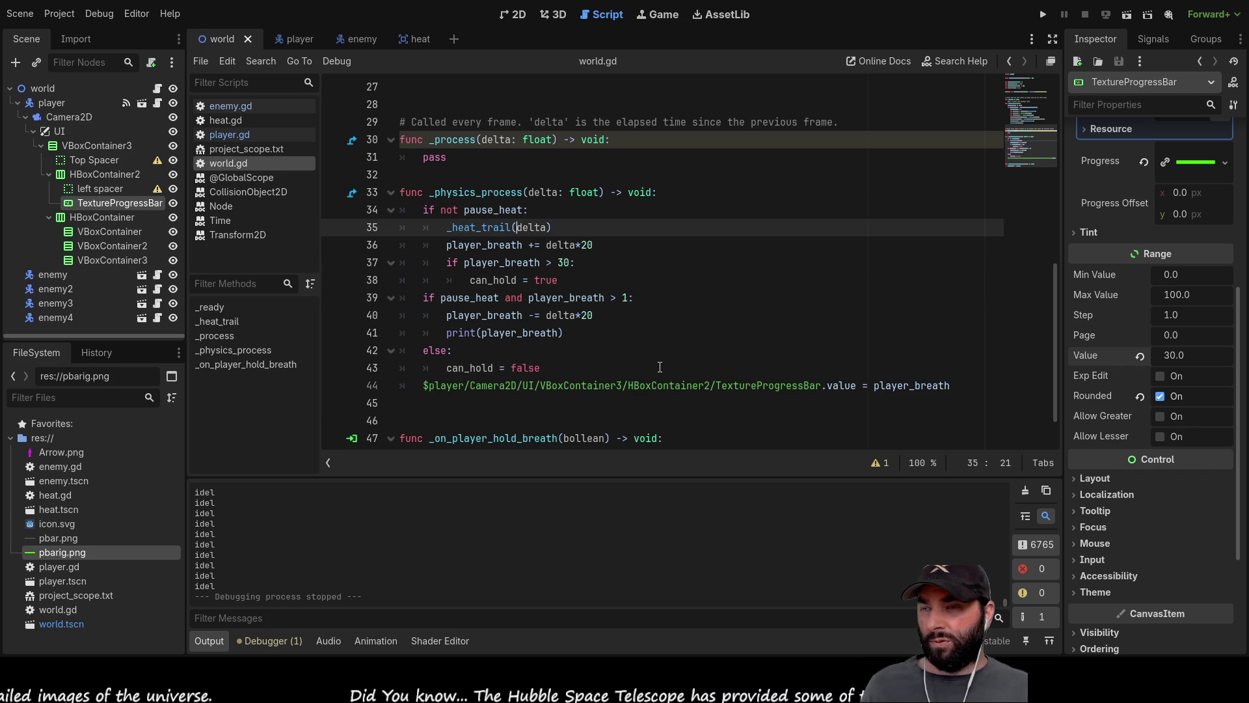
key(Down)
key(Down)
key(Down)
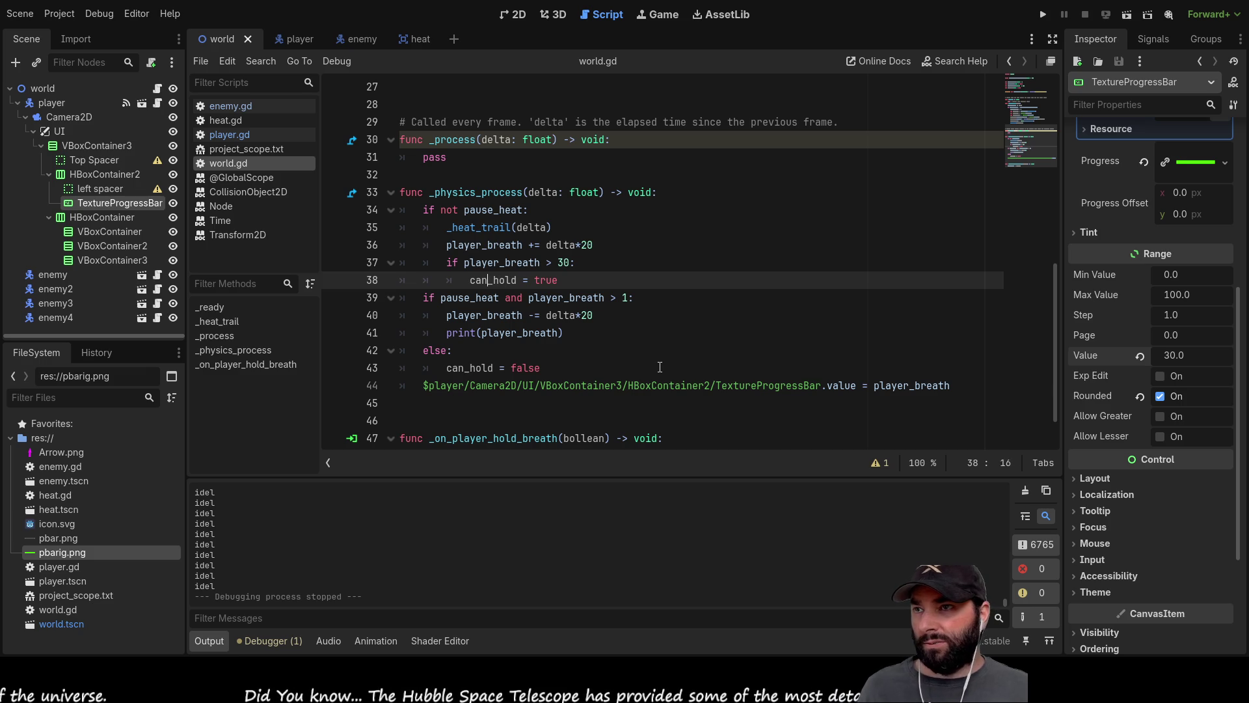
key(shift+Right)
key(shift+Right)
key(shift+Right)
key(shift+Right)
key(shift+Right)
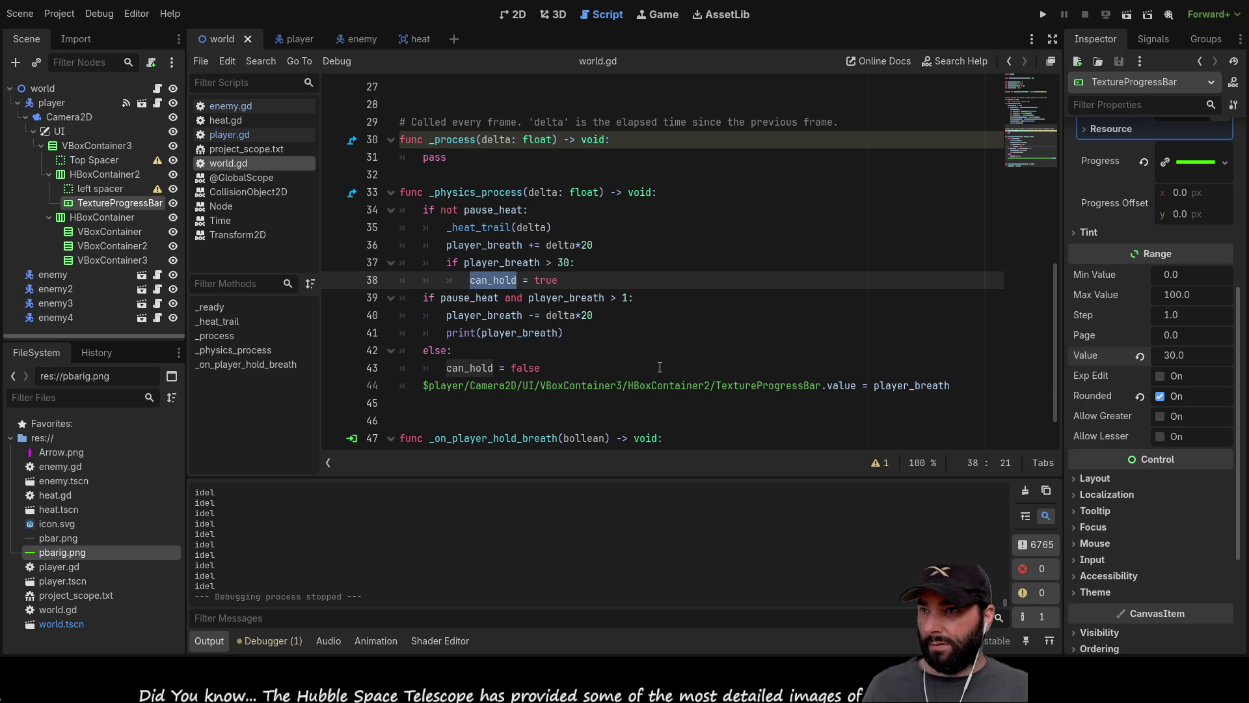
Append 'and can_hold' before the colon on line 39, then test-run and stop the game.
key(Down)
key(Right)
key(Right)
key(Right)
text(and can_hold)
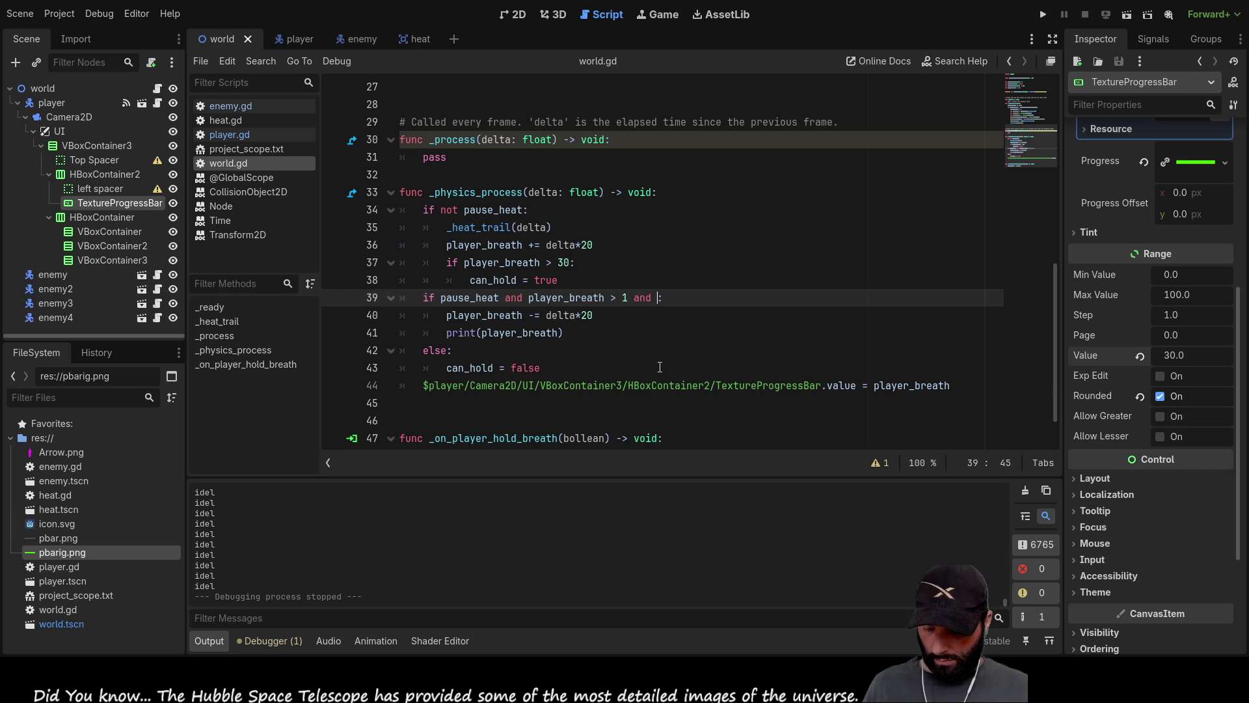
key(Down)
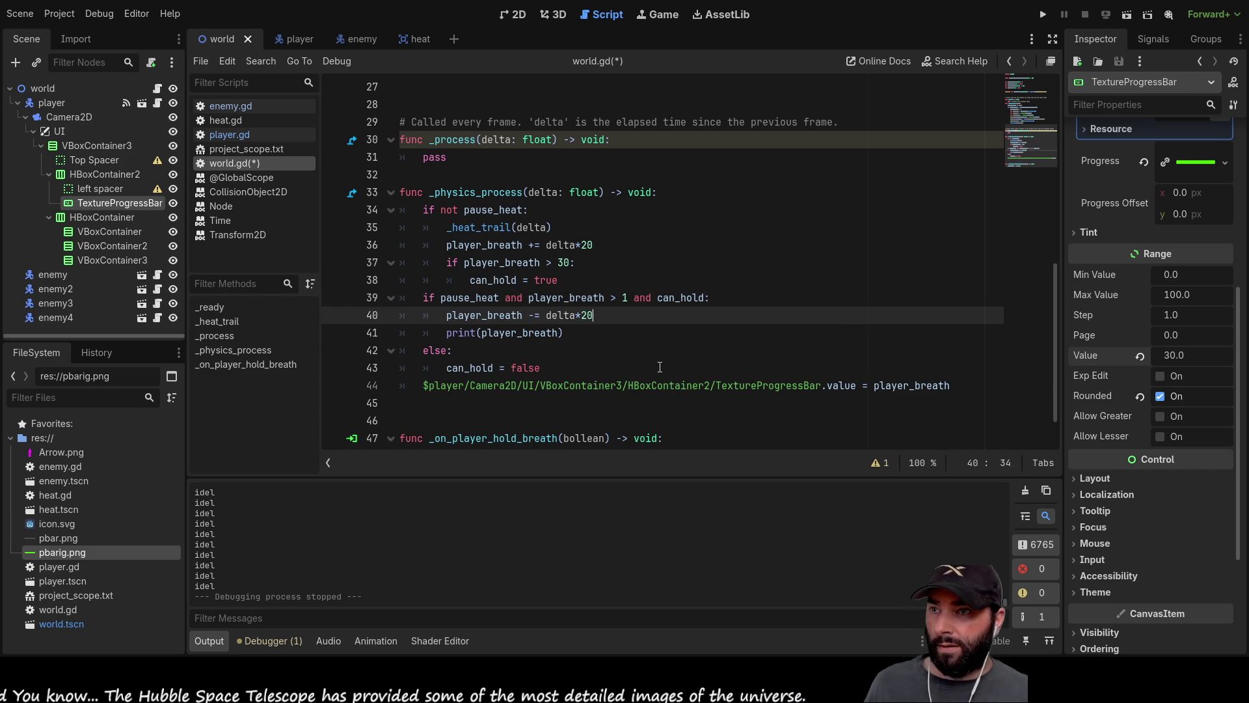
click(1046, 14)
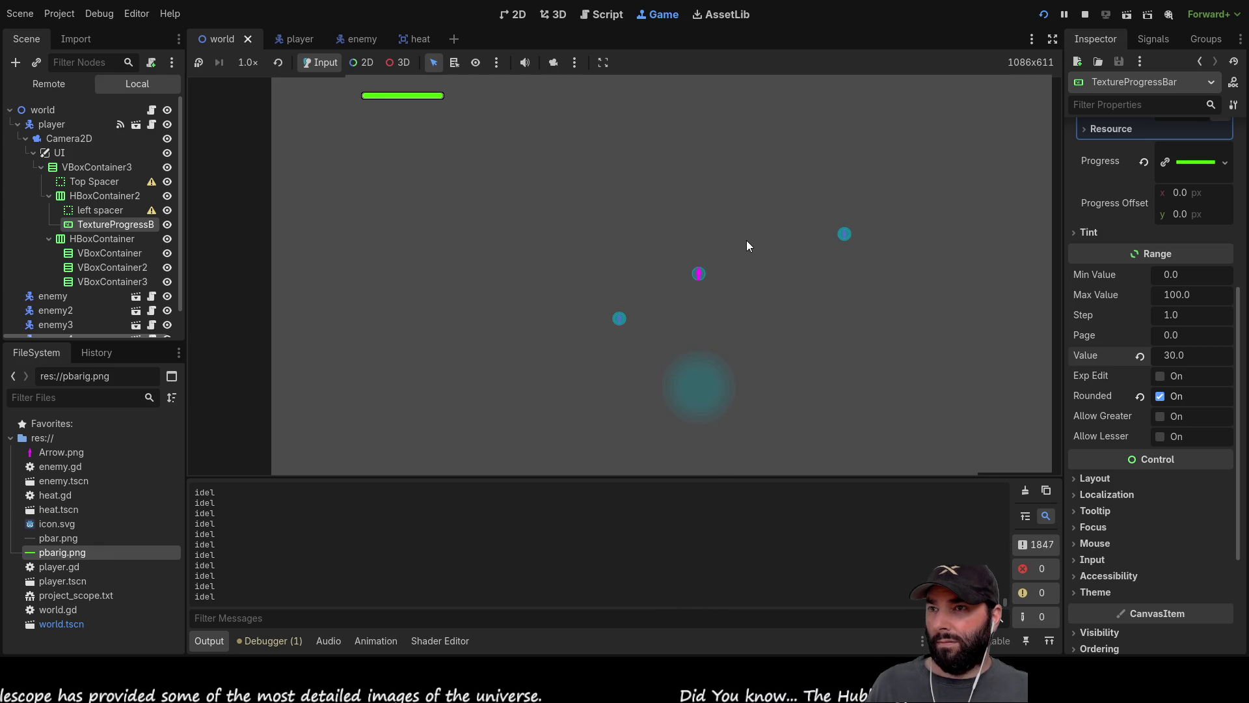
key(F8)
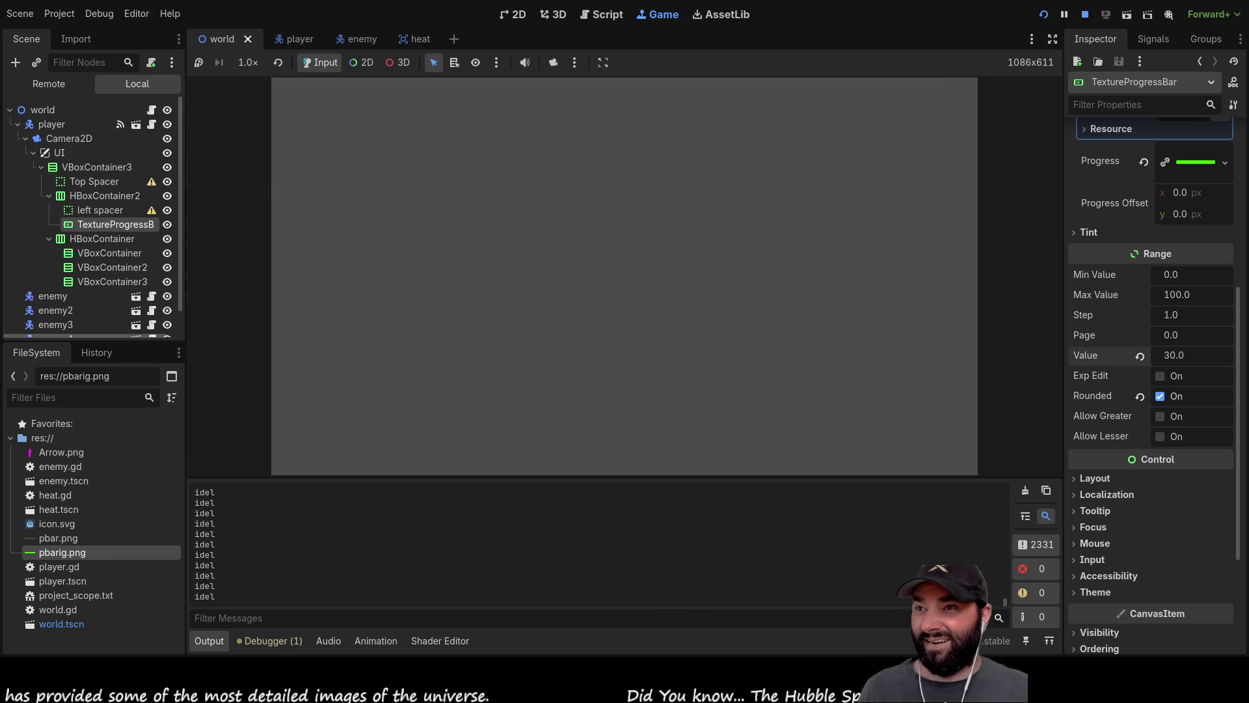
click(708, 297)
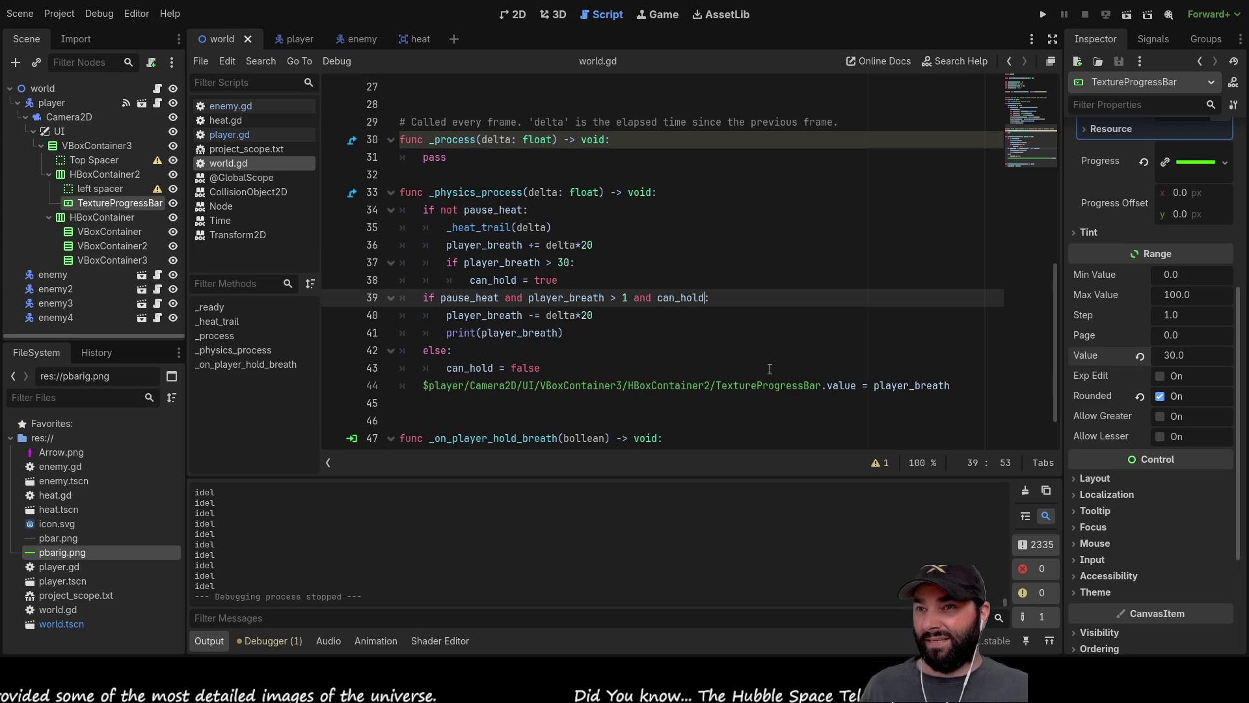
Delete 'and can_hold' from line 39 and step through lines 34–43 reviewing the breath logic.
key(BackSpace)
key(BackSpace)
key(BackSpace)
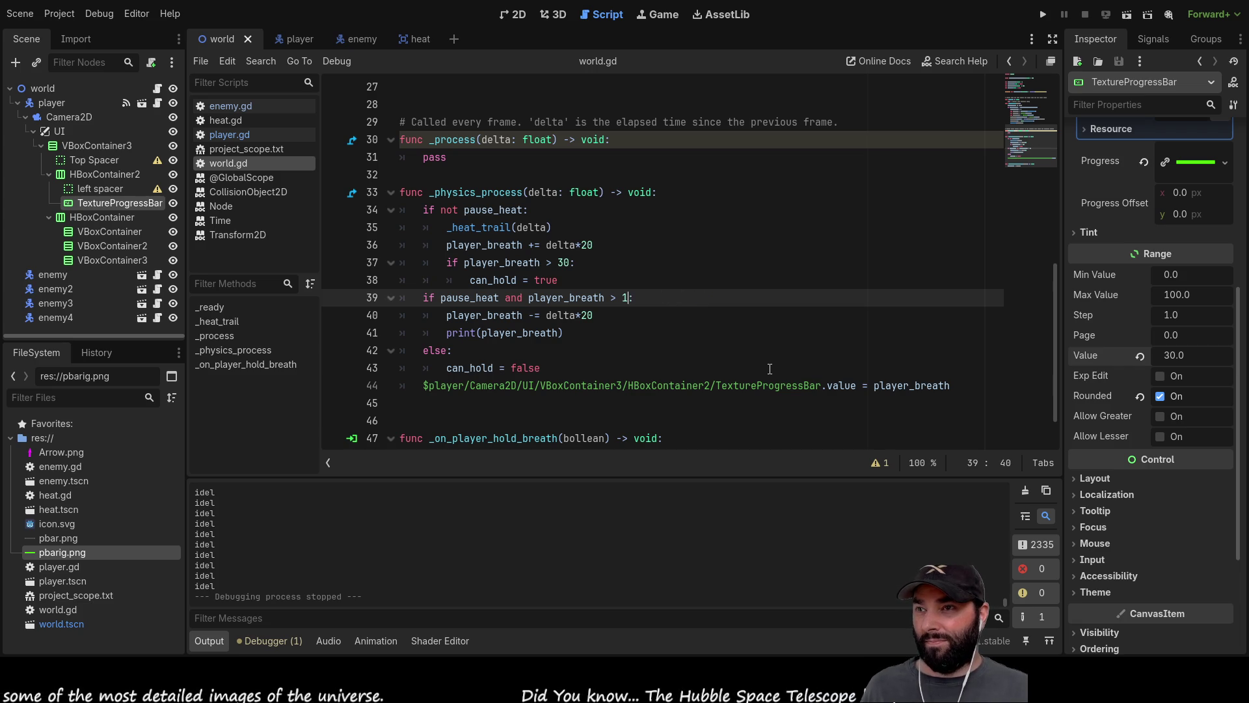
key(Left)
key(Left)
key(Left)
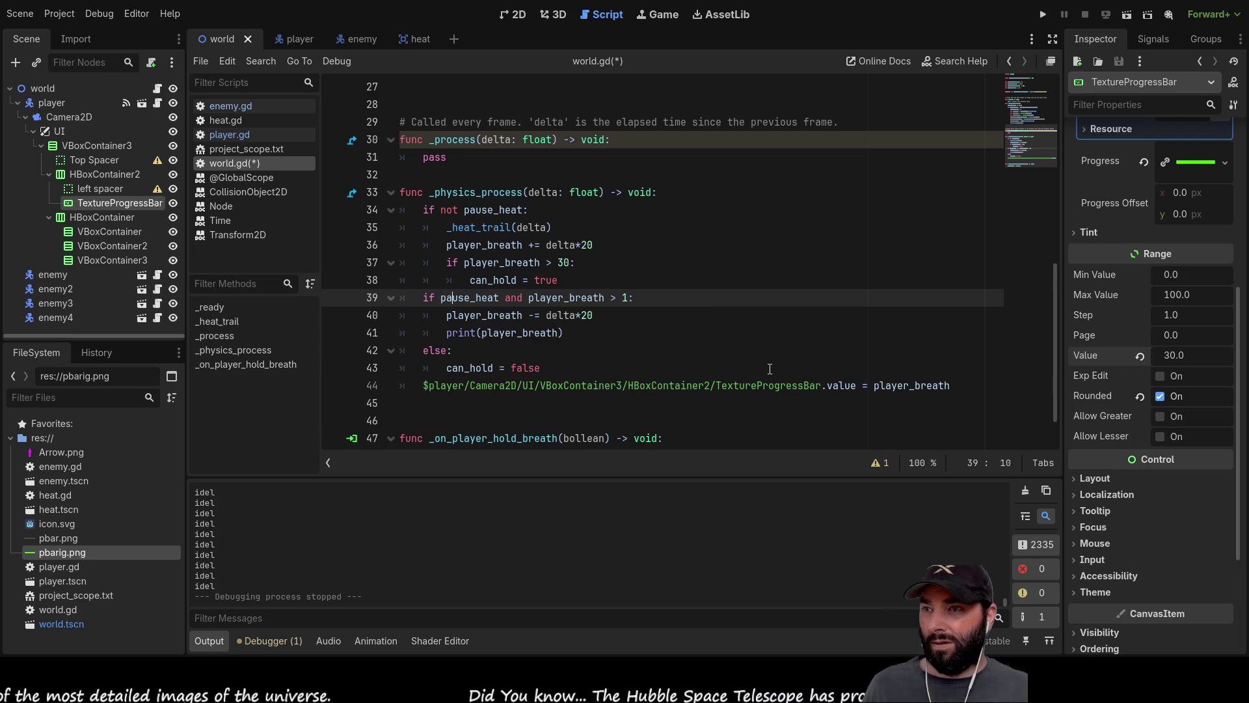
key(Right)
key(Right)
key(Right)
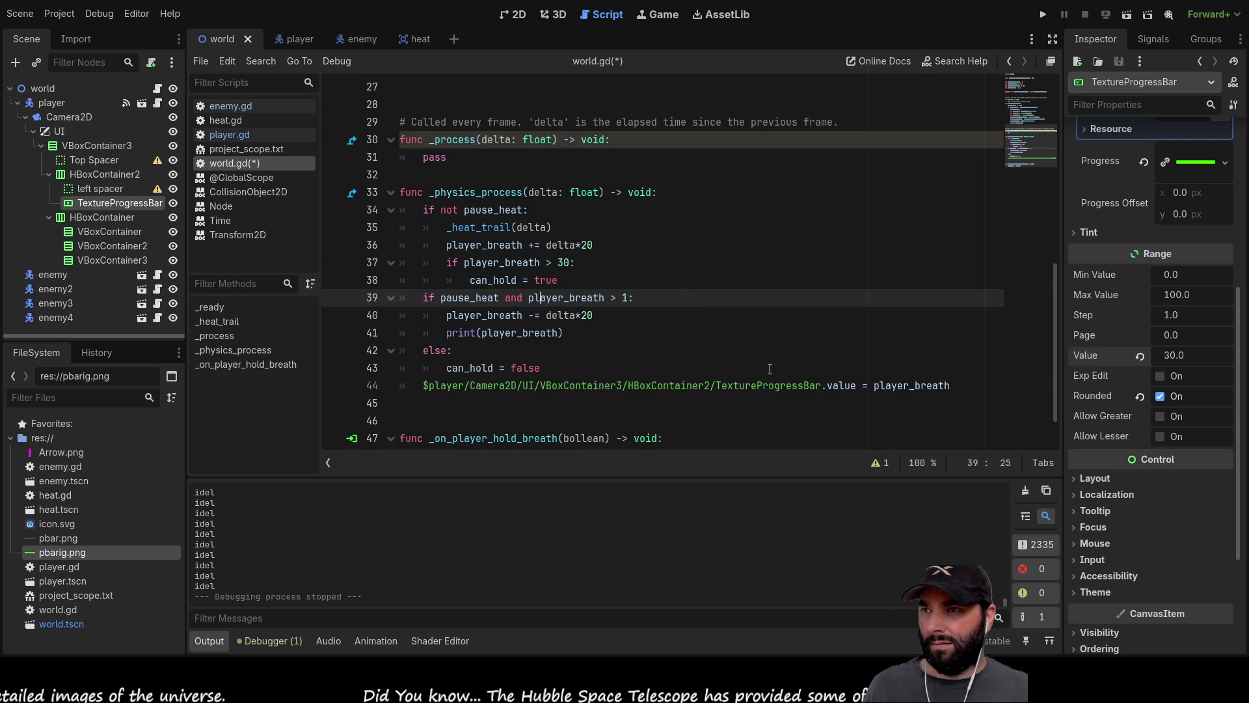
key(Right)
key(Right)
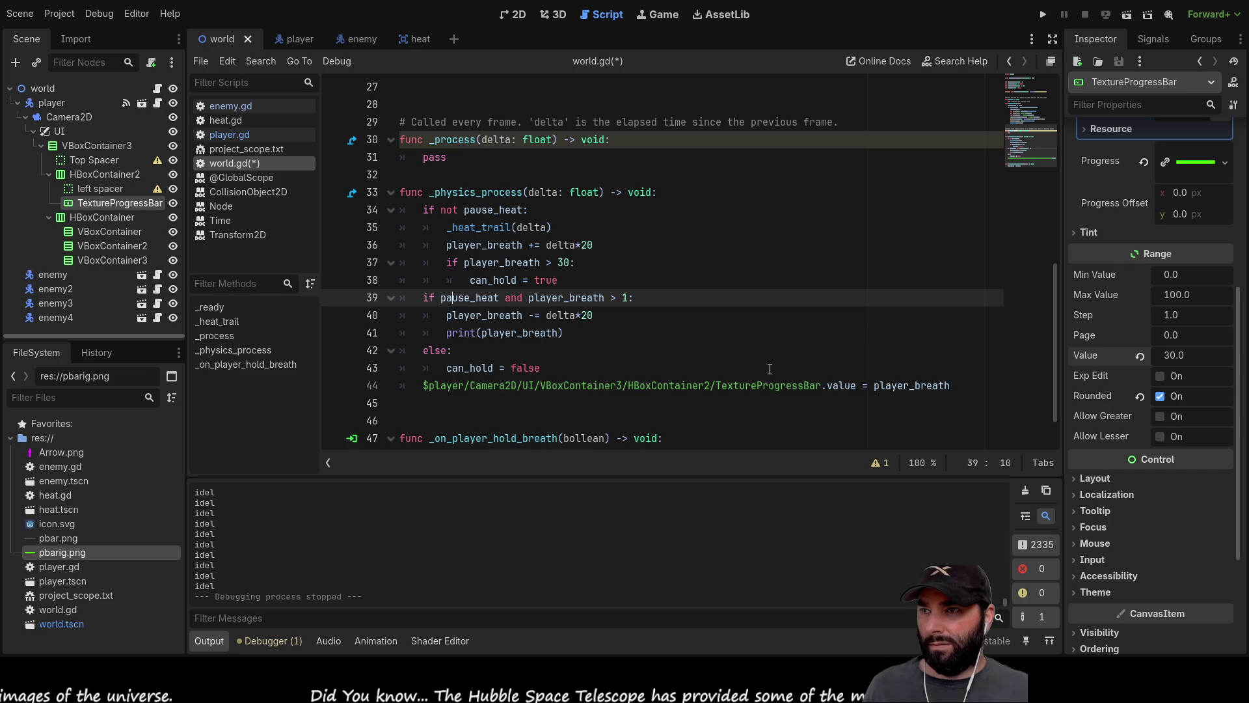
key(Up)
key(Up)
key(Up)
key(Down)
key(Down)
key(Down)
key(Down)
key(Down)
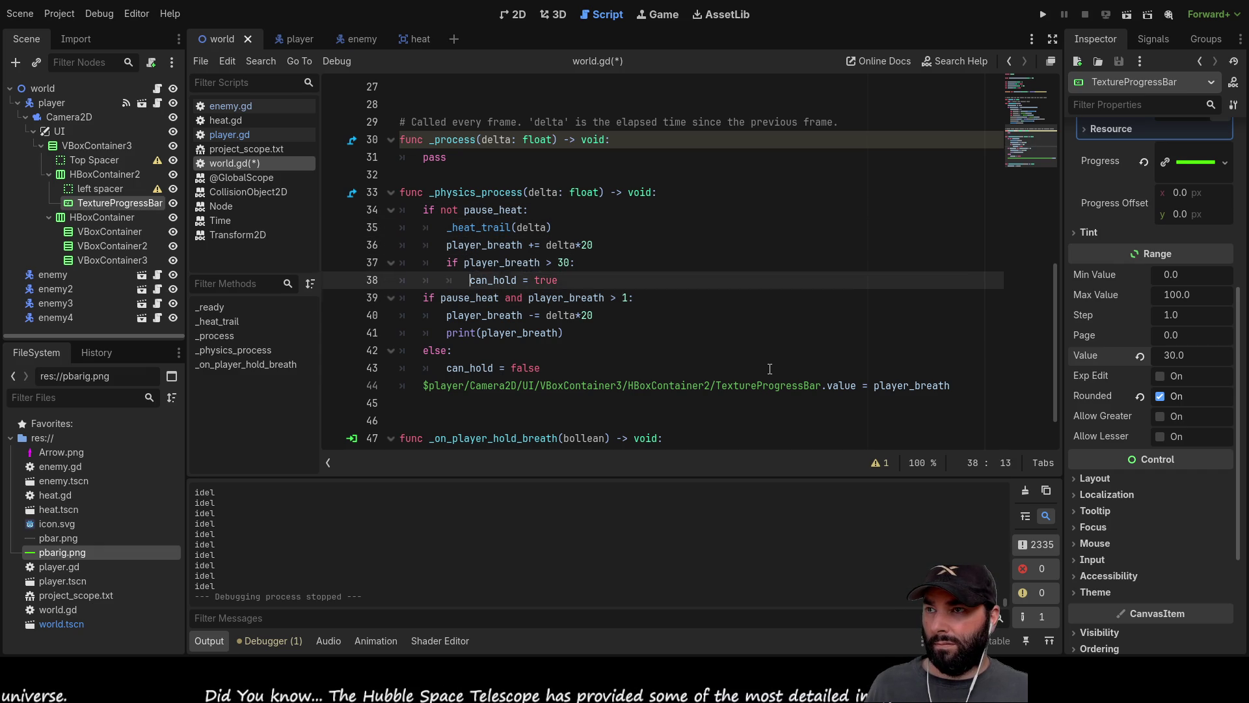
key(Right)
key(Right)
key(Right)
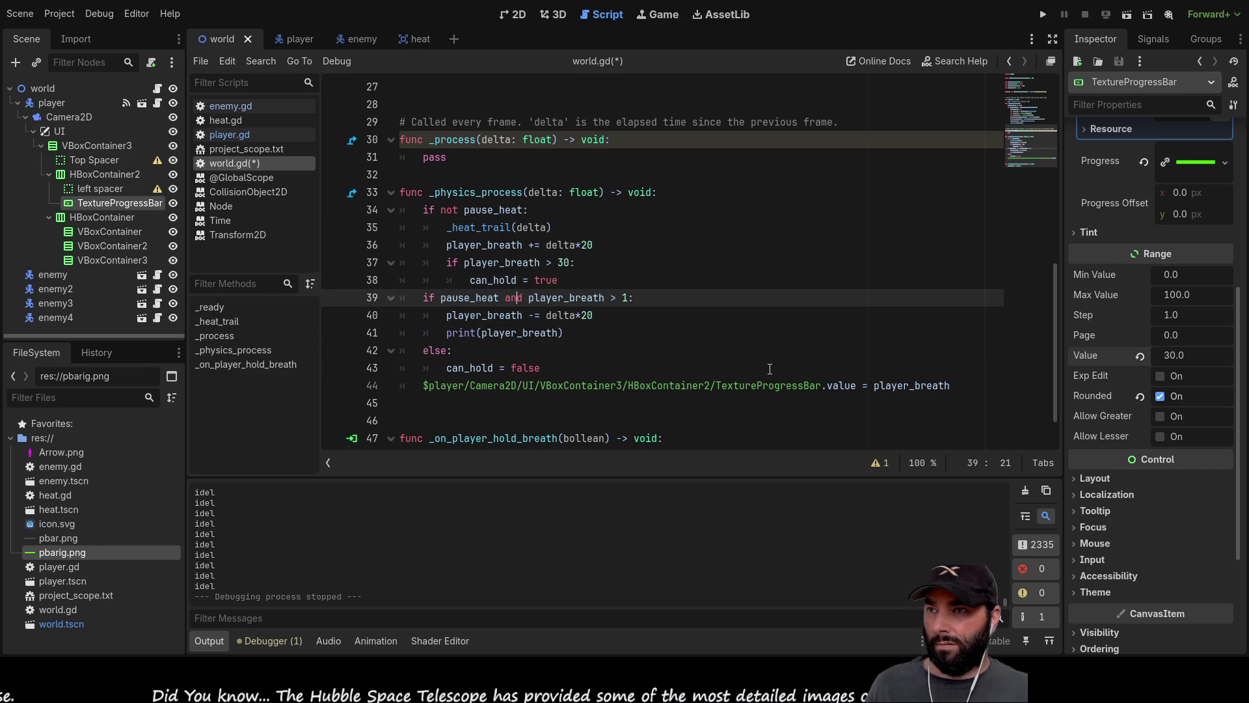
key(Down)
key(Down)
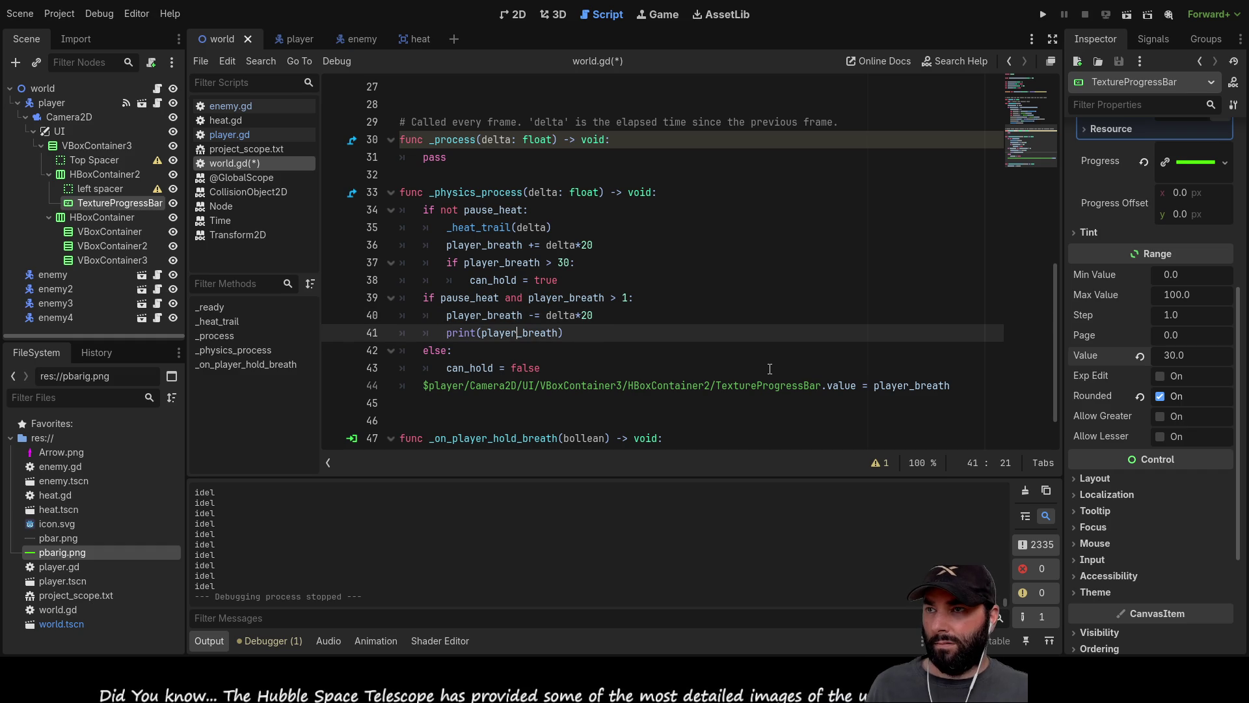
key(Down)
key(Down)
key(Up)
key(Up)
key(Up)
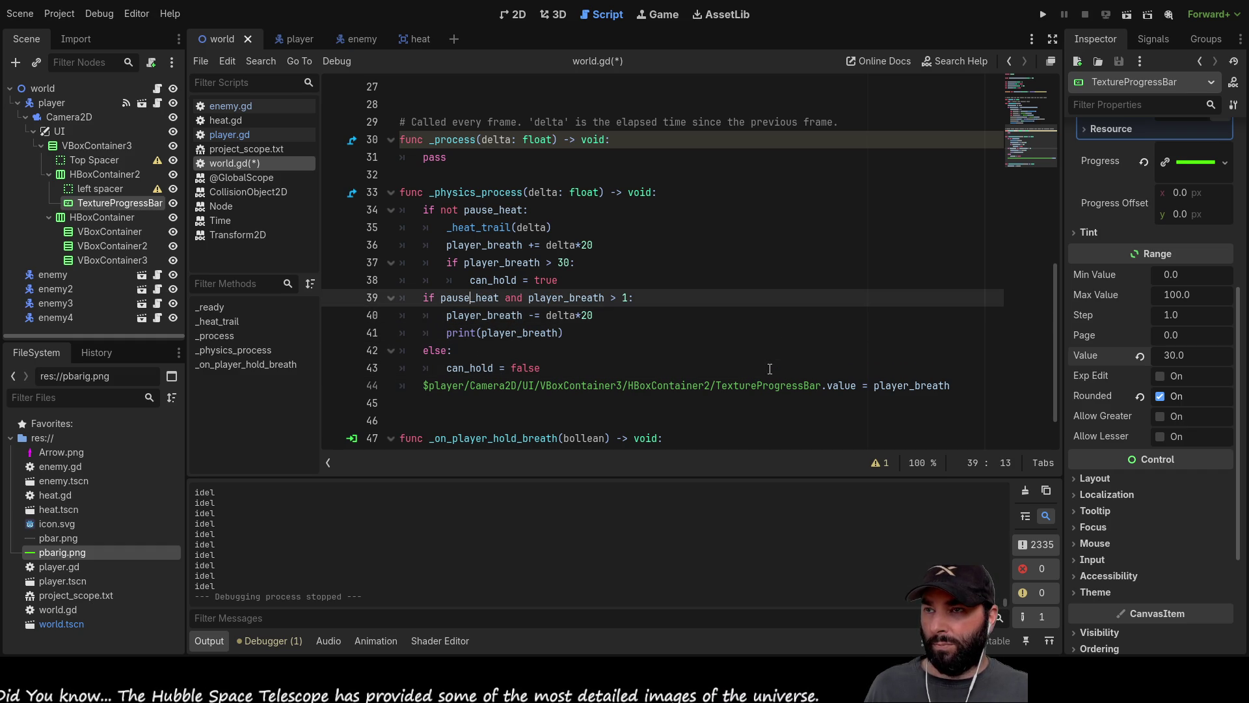
key(Up)
key(Up)
key(Up)
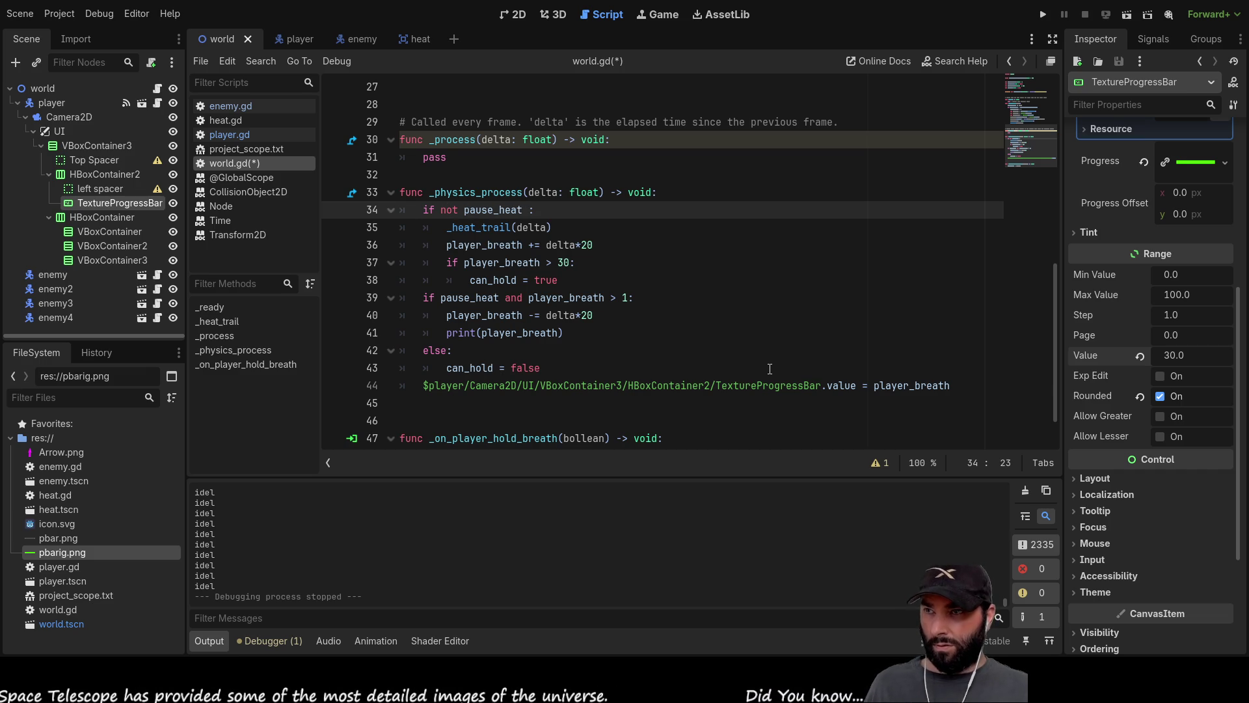
Rewrite line 34 as 'if not pause_heat or not can_hold:' and run the game.
text(nd)
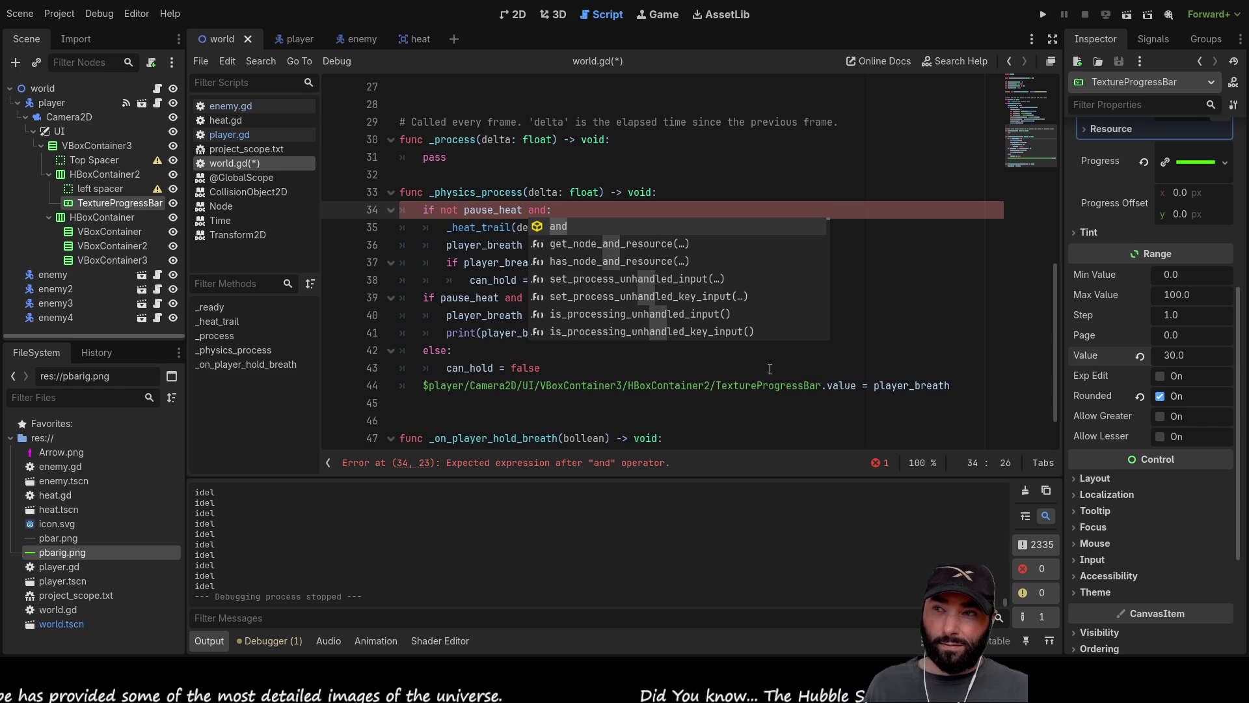
key(BackSpace)
key(BackSpace)
key(BackSpace)
text(or )
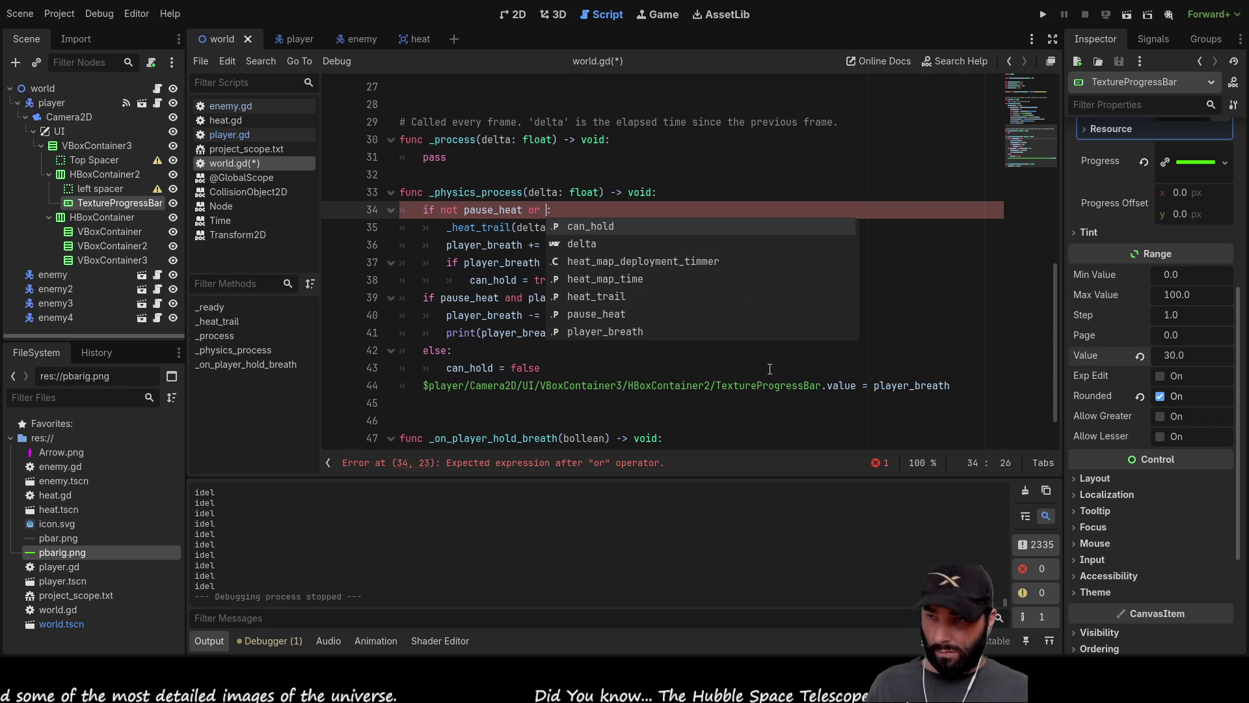
text(can_hold)
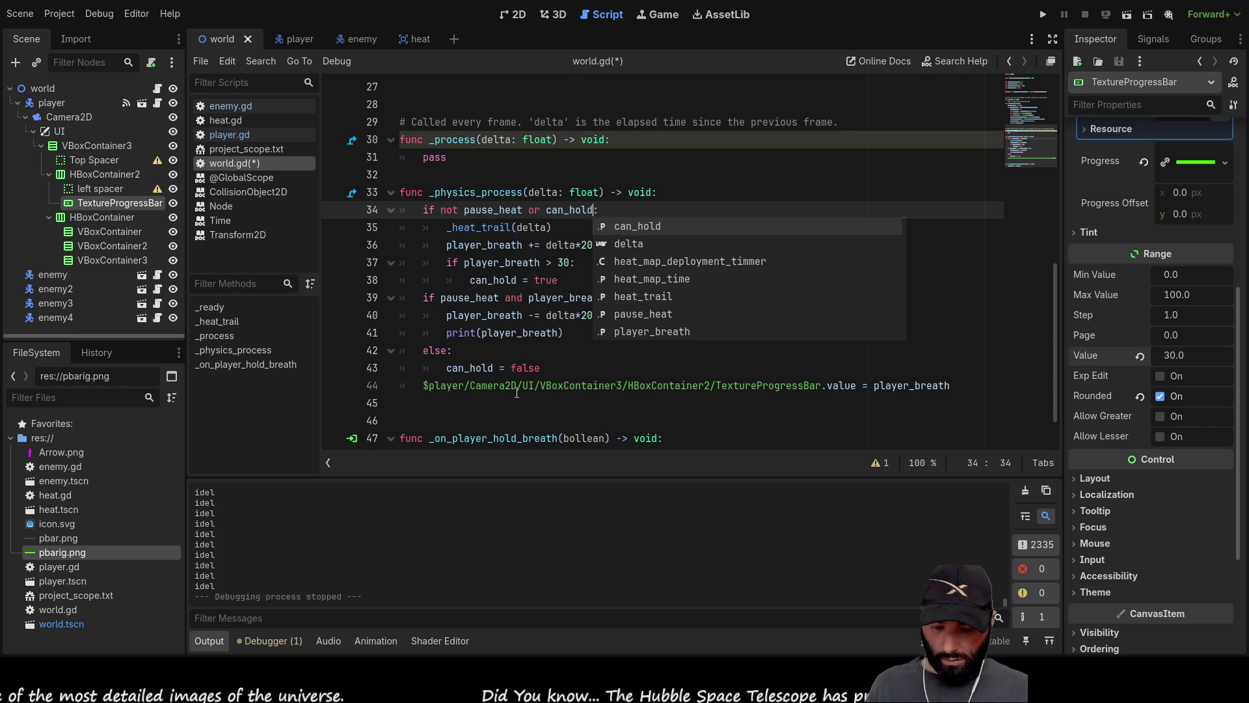
key(Left)
key(Left)
key(Left)
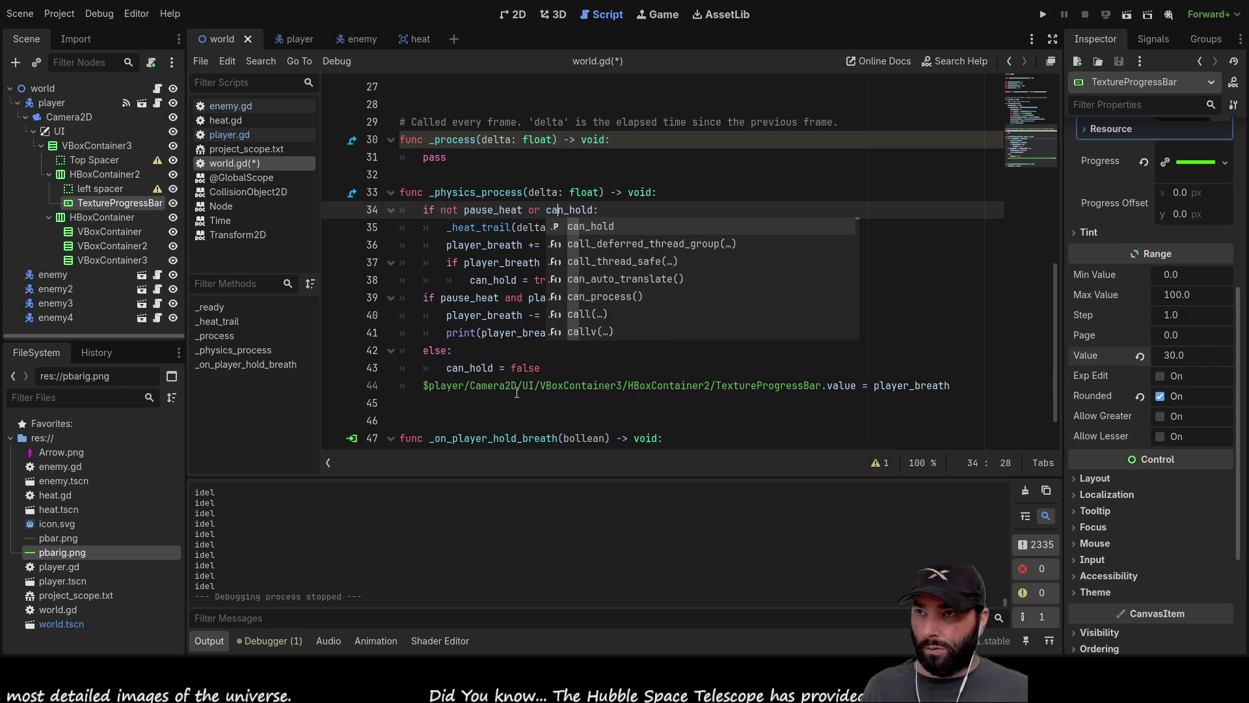
text(not)
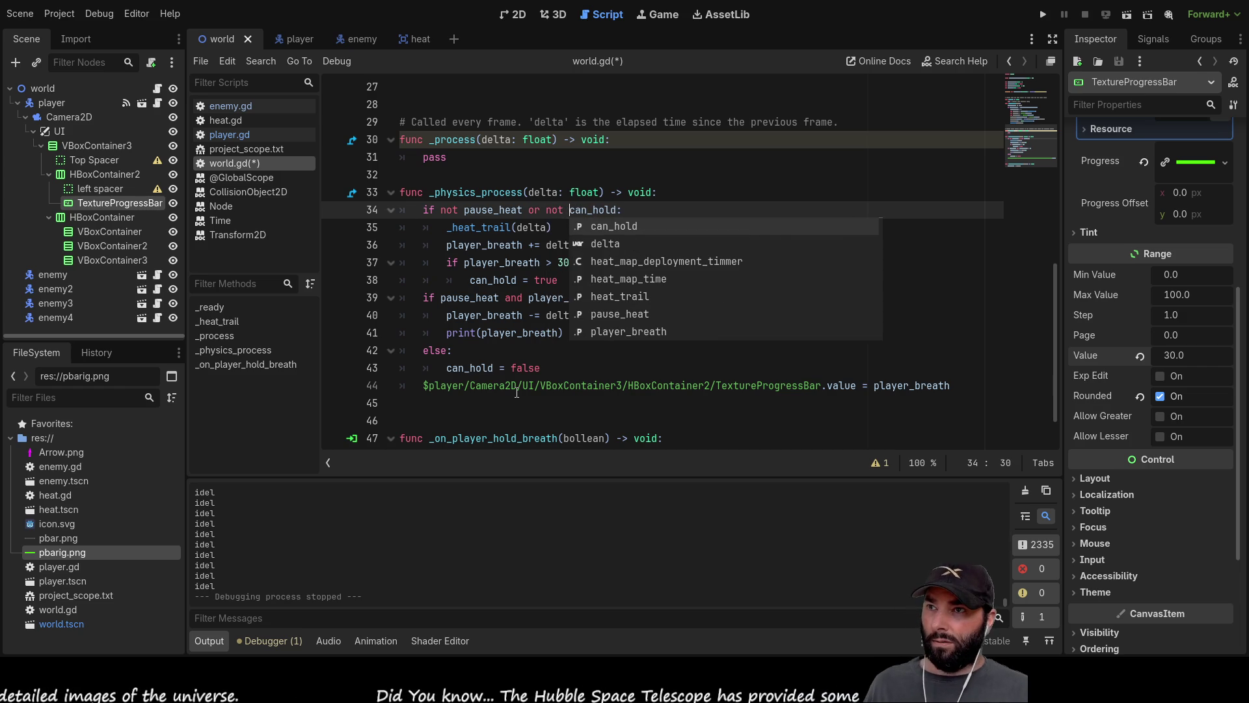
click(435, 243)
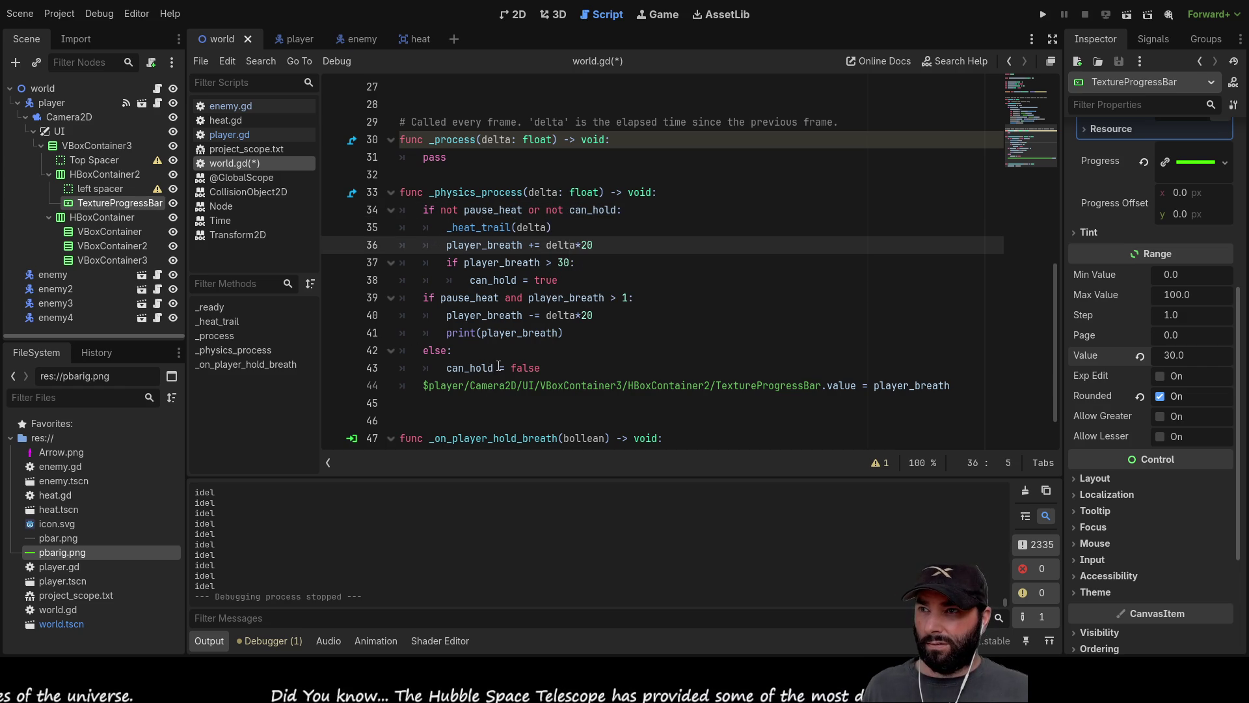
click(1043, 15)
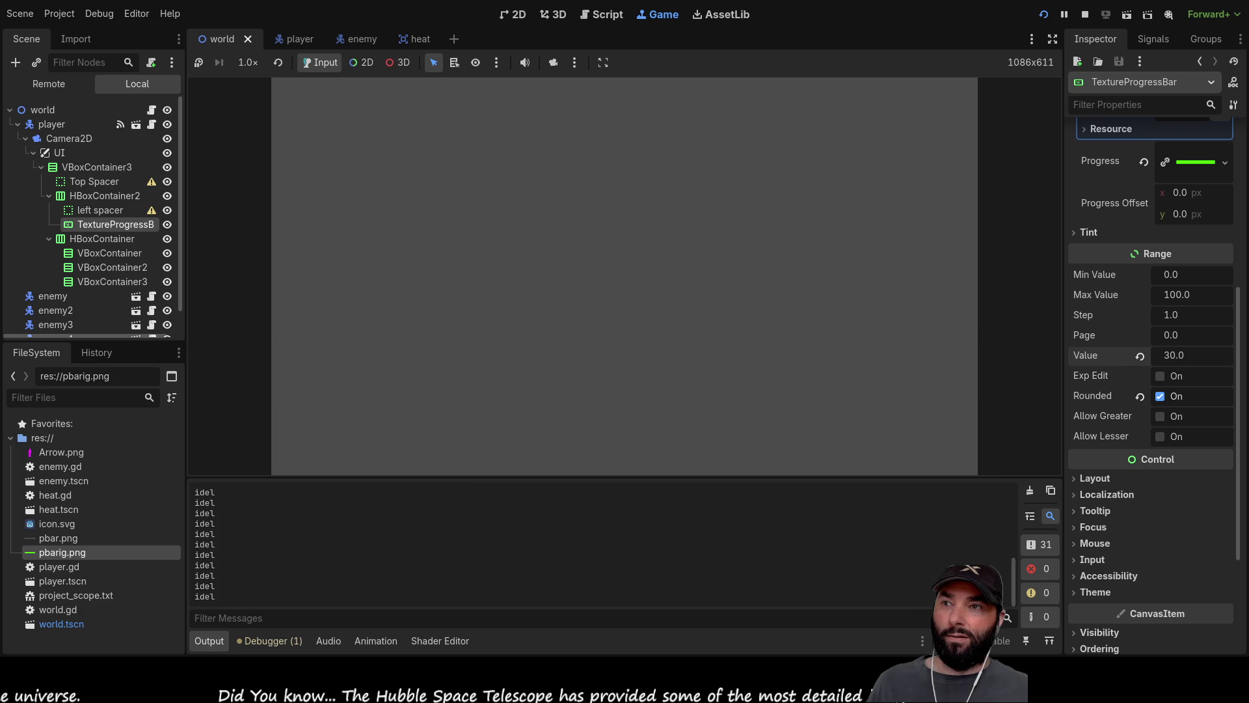
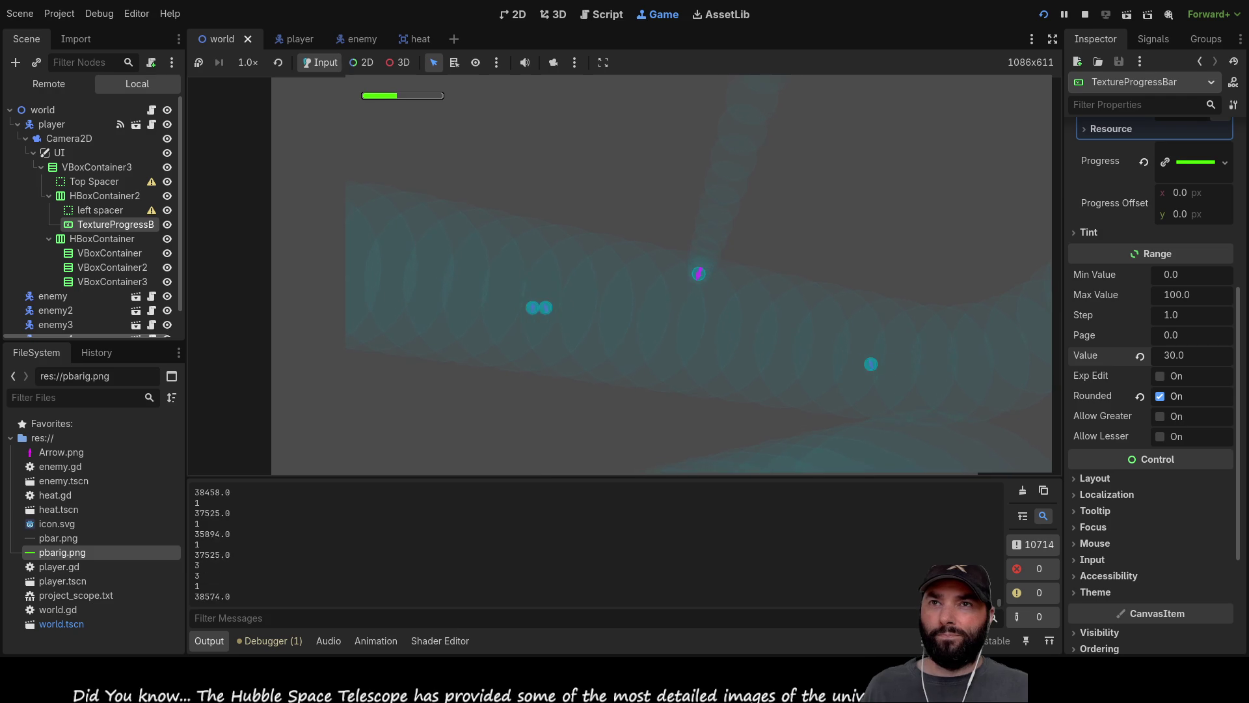
Stop the running game and return to the _physics_process function in world.gd.
click(1085, 15)
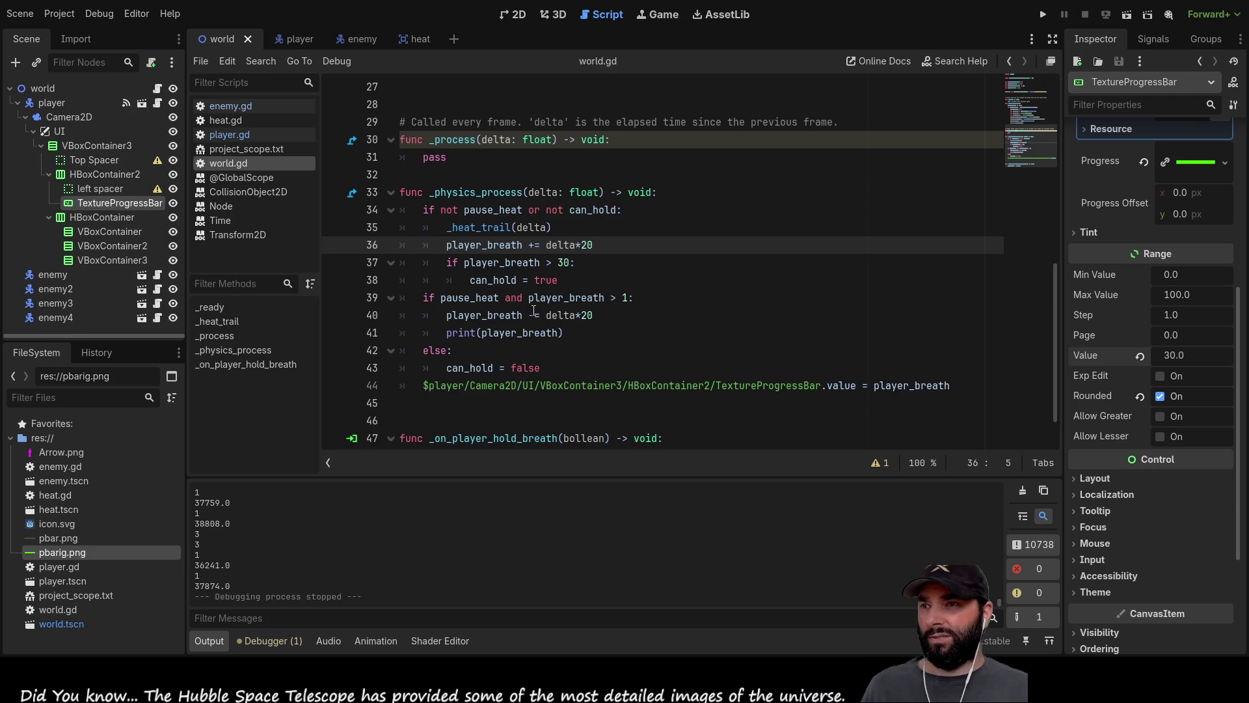
key(Down)
key(Down)
key(Down)
key(Up)
key(Up)
key(Up)
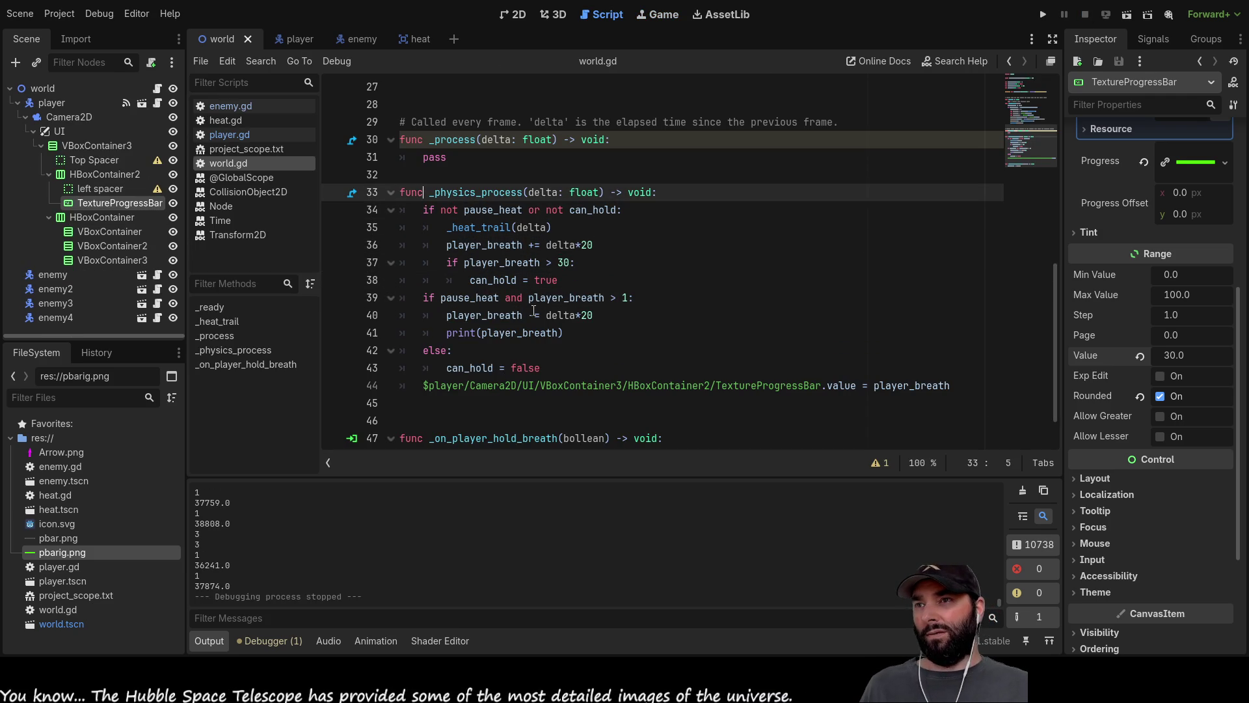
Insert a new indented blank line after can_hold = true, below the breath threshold check.
key(Down)
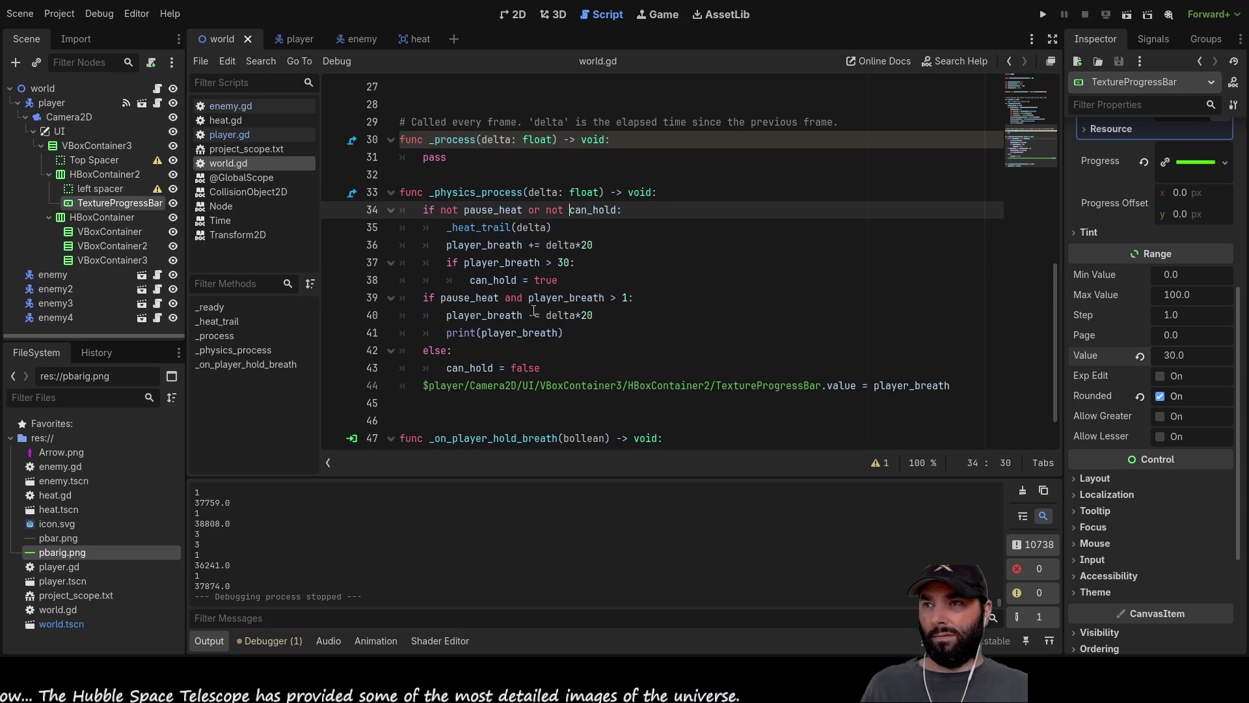
key(Down)
key(Down)
key(Down)
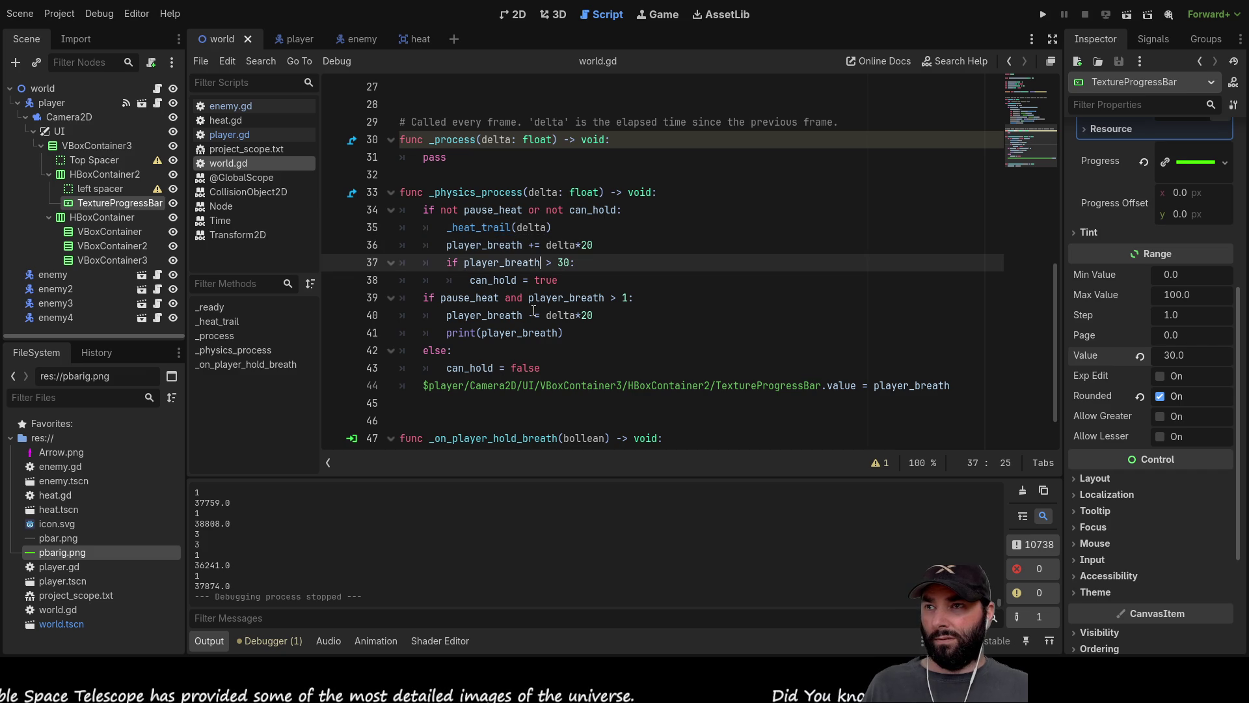
key(Down)
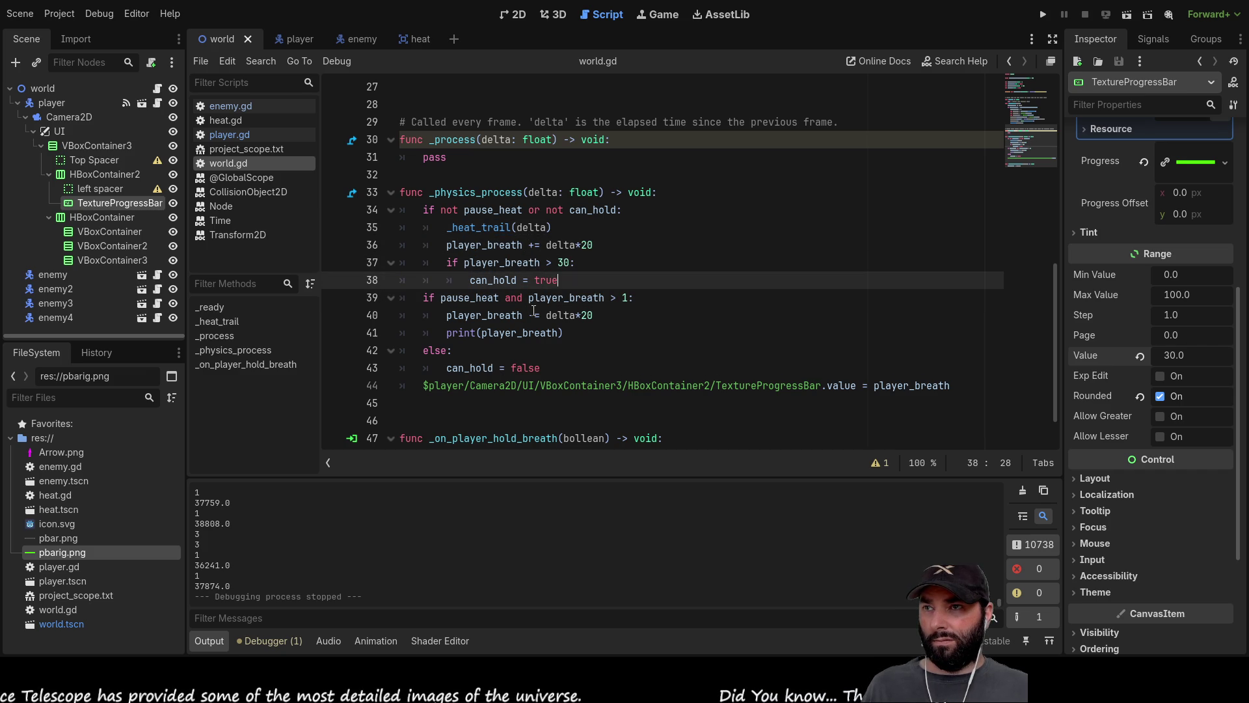
key(Return)
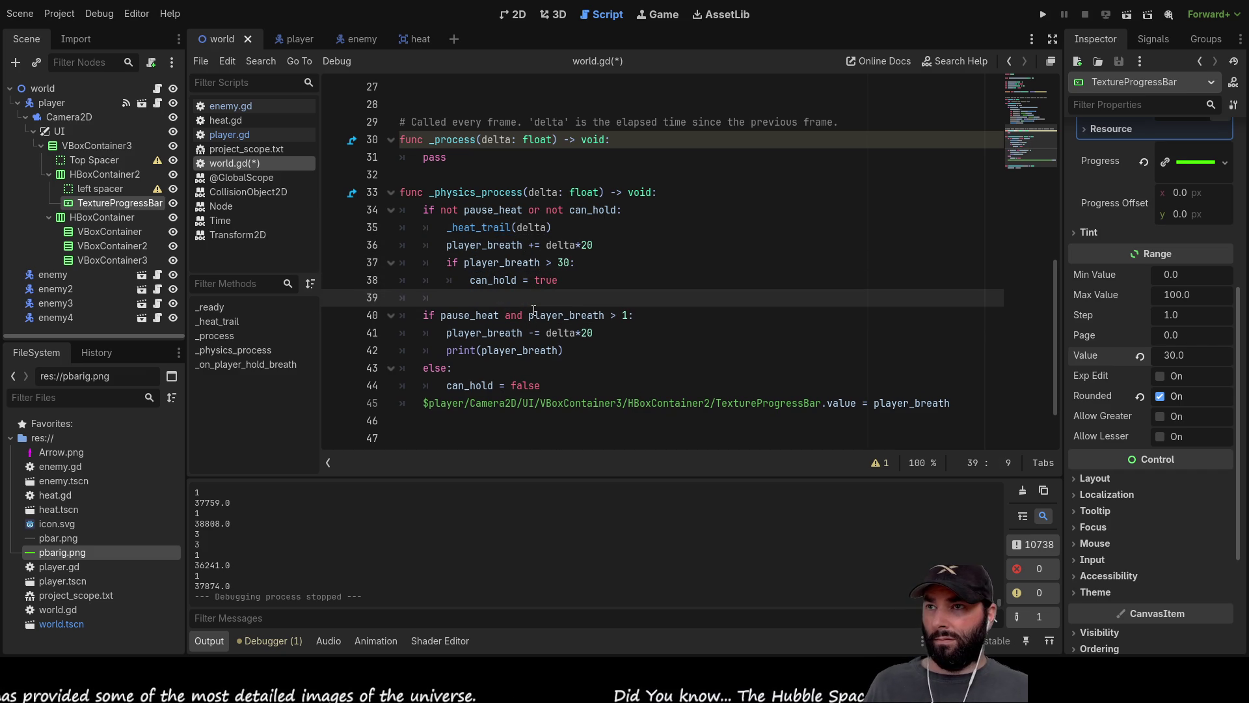
key(Up)
key(Up)
key(Up)
key(Down)
key(Down)
key(Down)
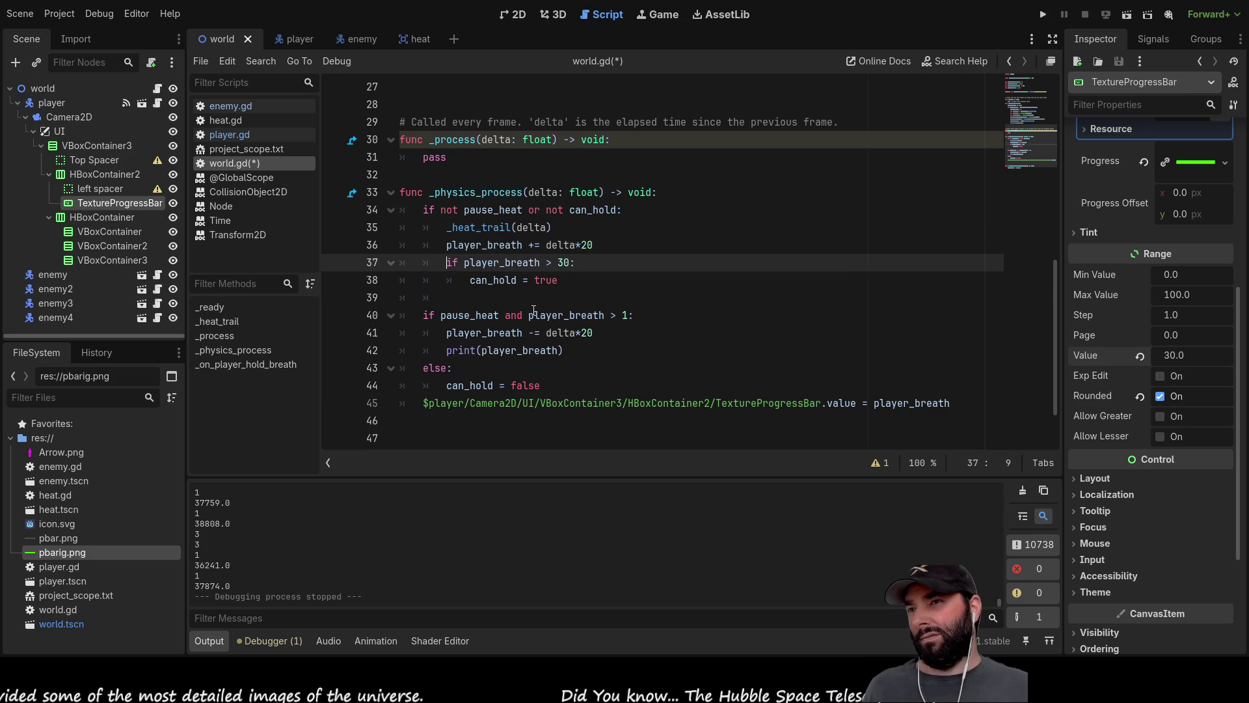
key(Up)
key(Up)
key(Up)
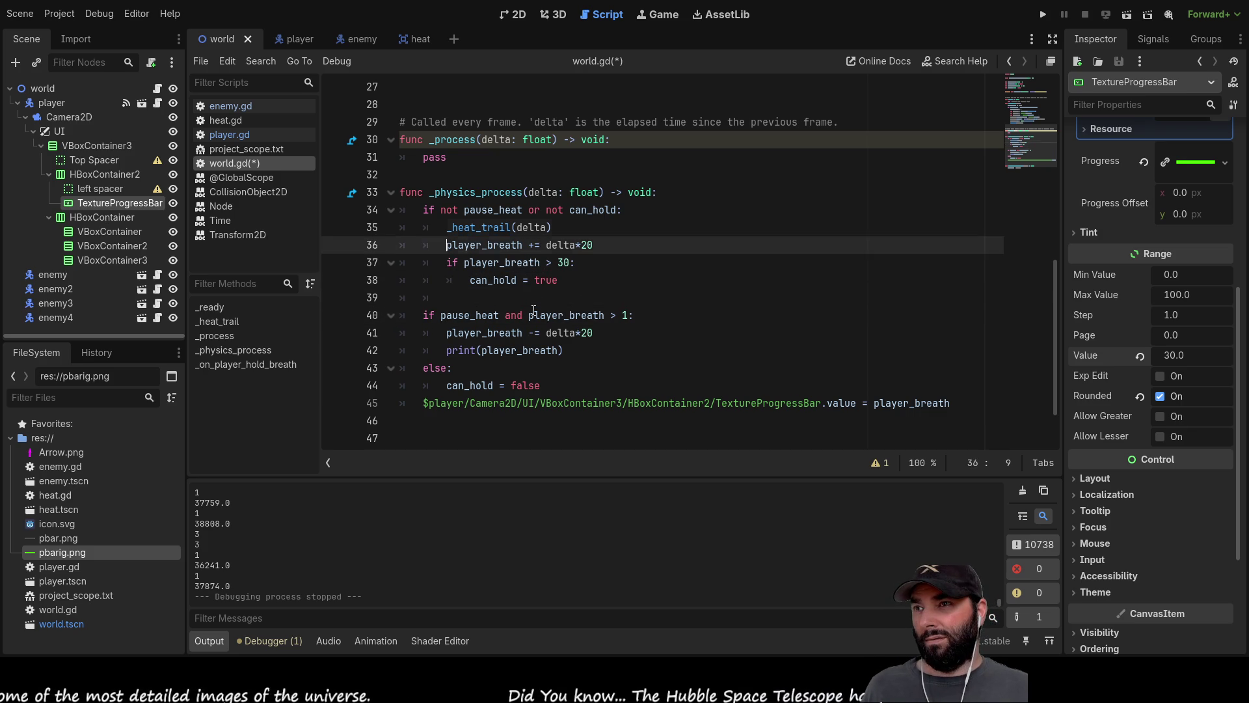
key(Down)
key(Down)
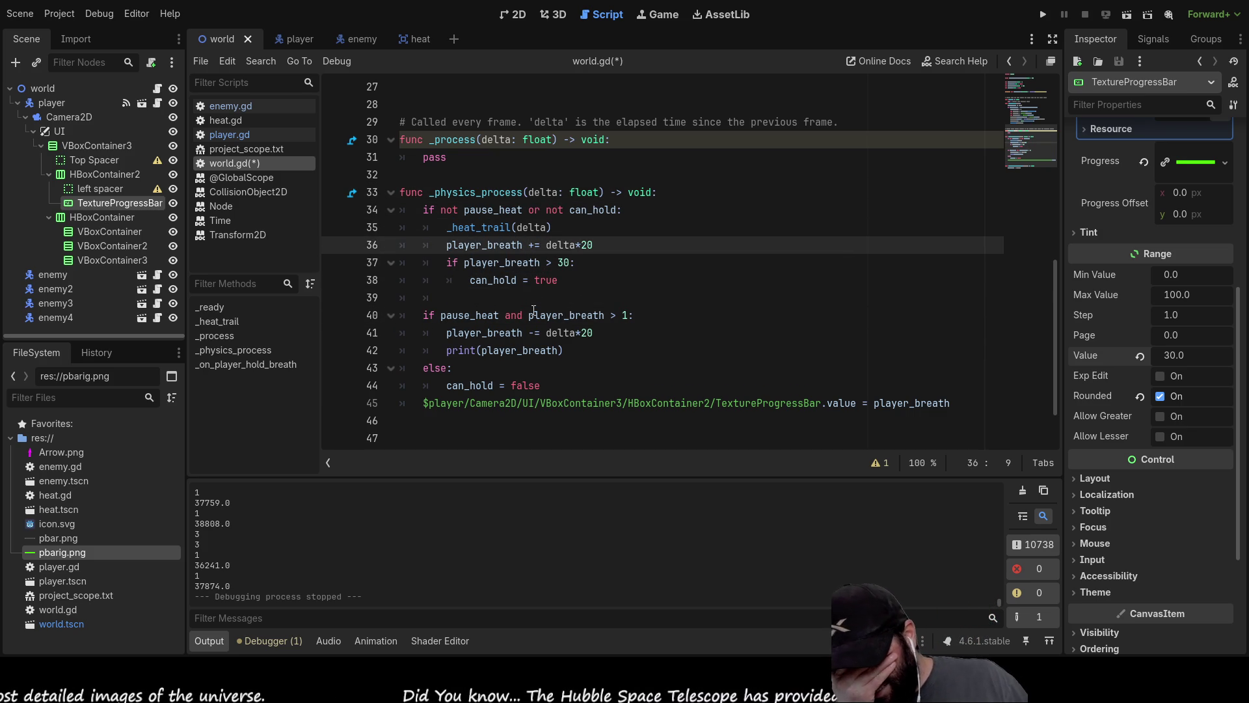
key(Down)
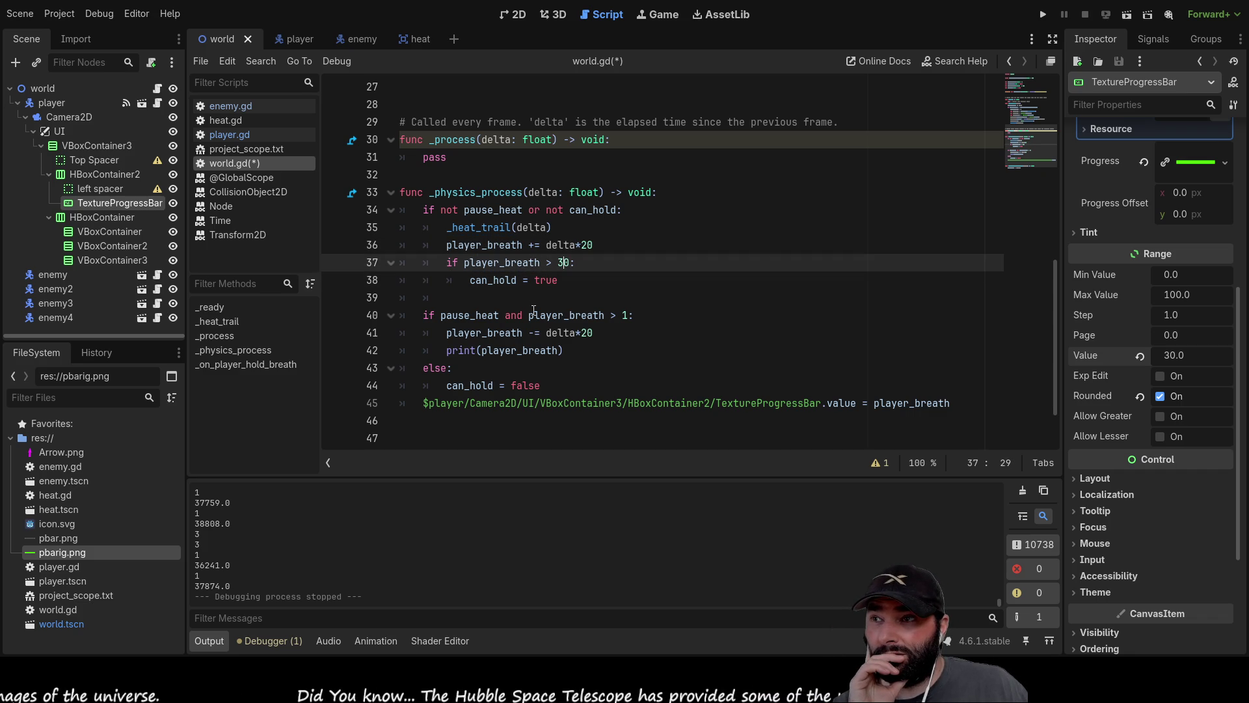
key(Down)
key(Down)
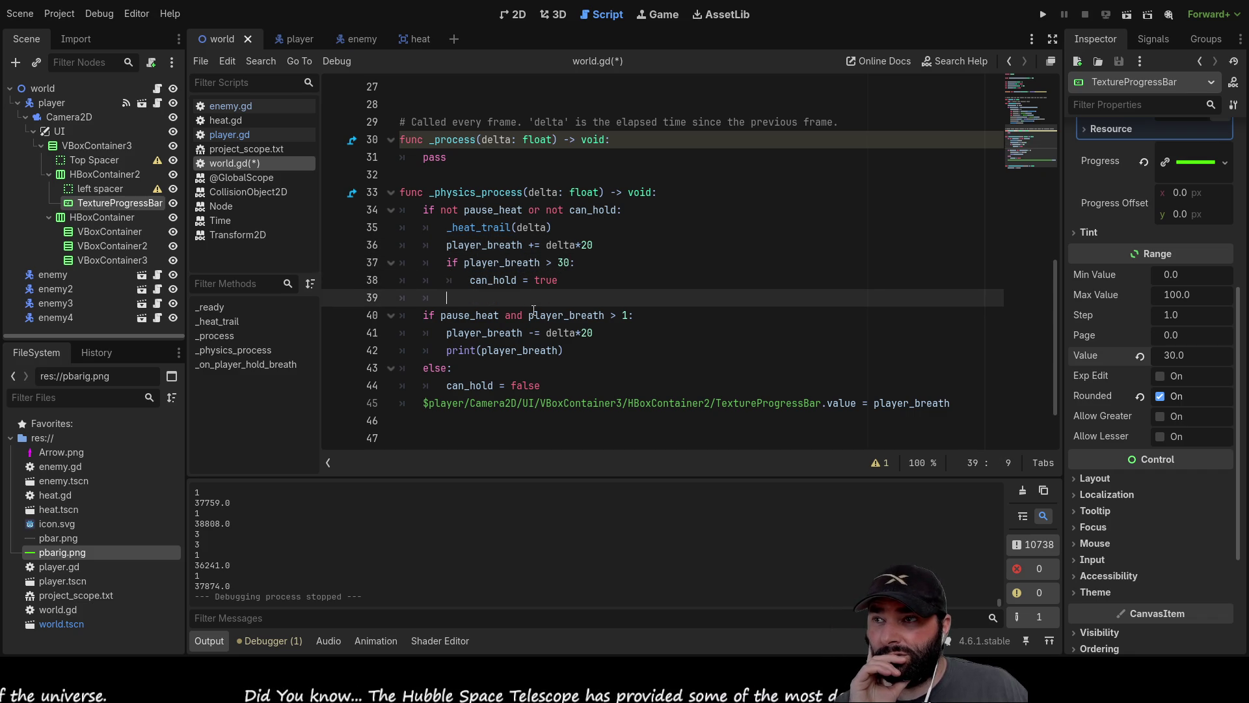
key(Up)
key(Up)
key(Up)
key(Down)
key(Down)
key(Down)
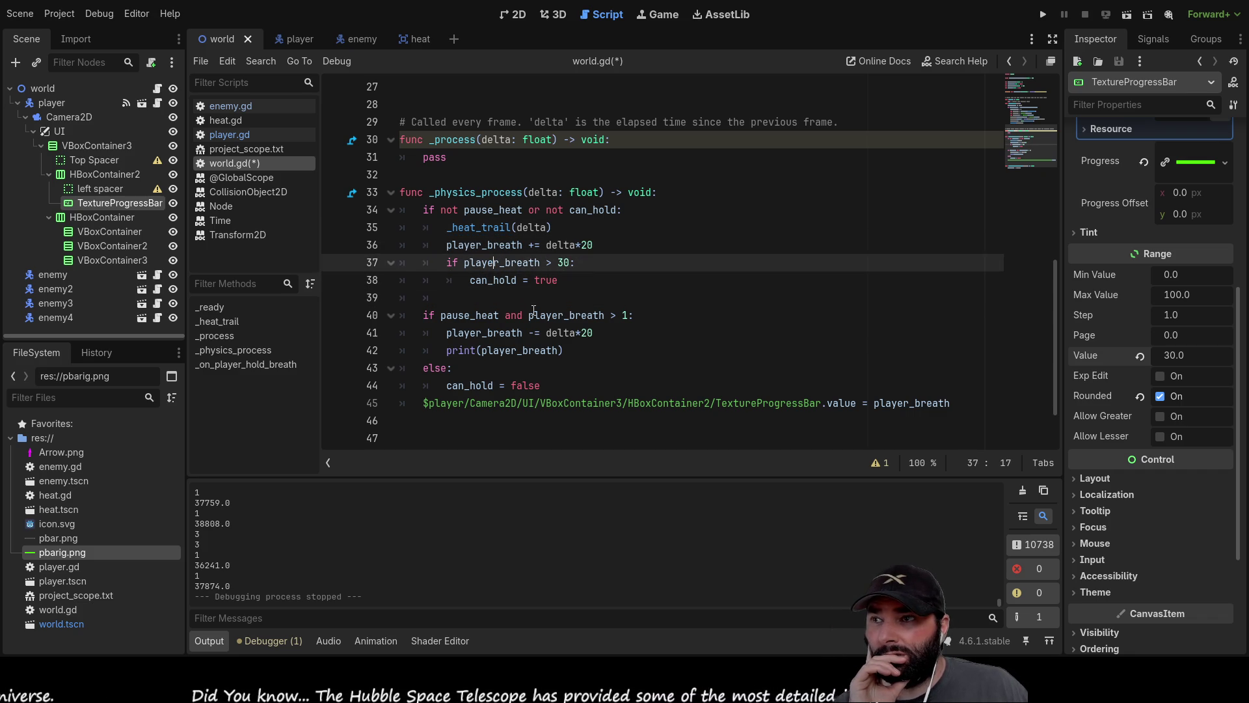
key(Down)
key(ctrl+Right)
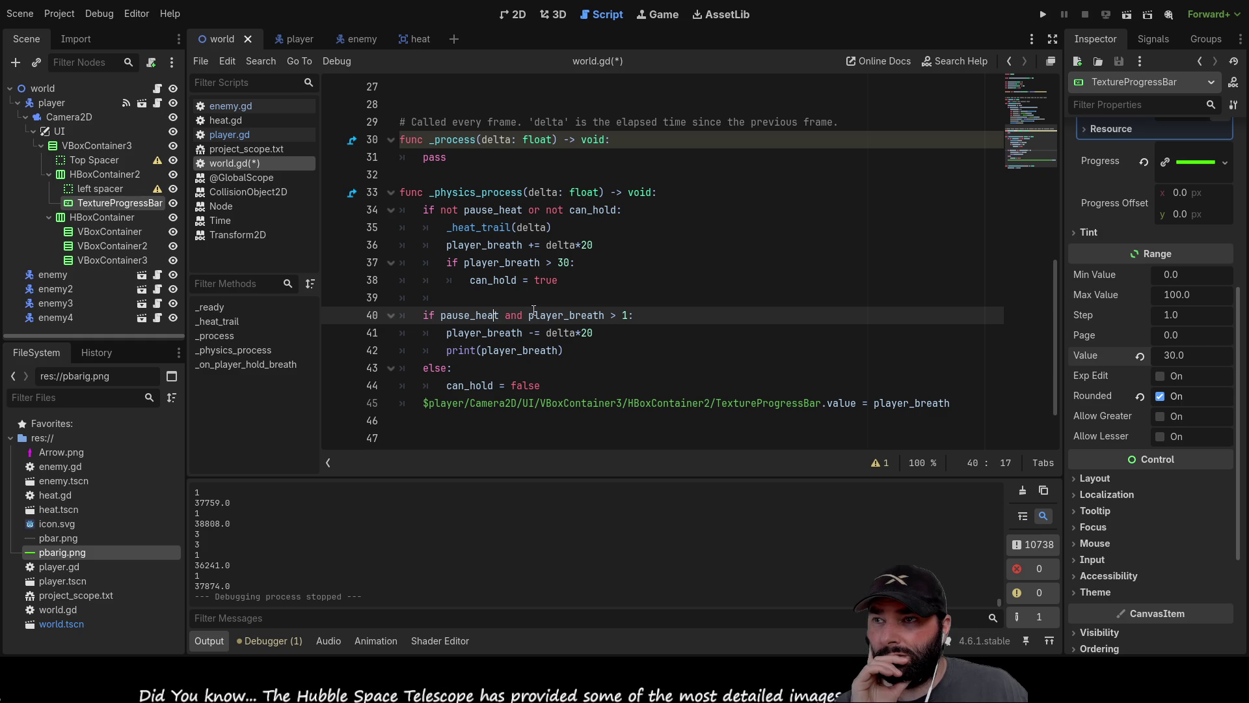
key(ctrl+Right)
key(ctrl+Right)
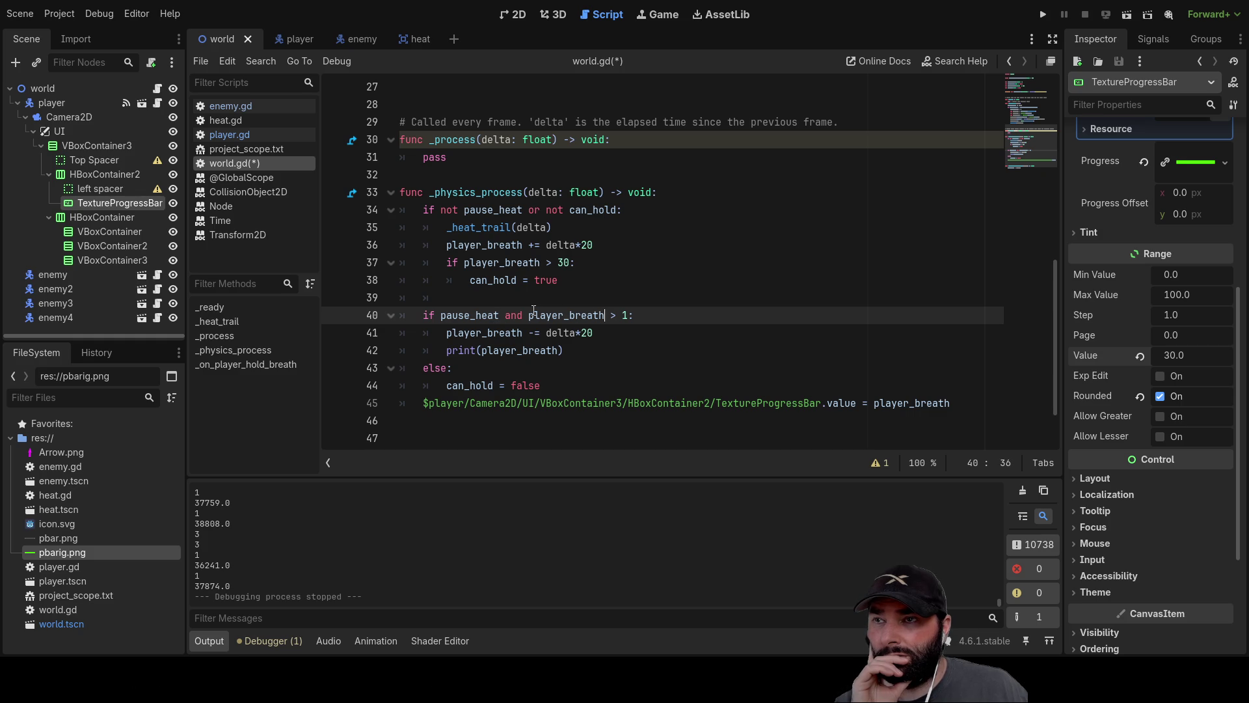
key(Down)
key(Down)
key(Up)
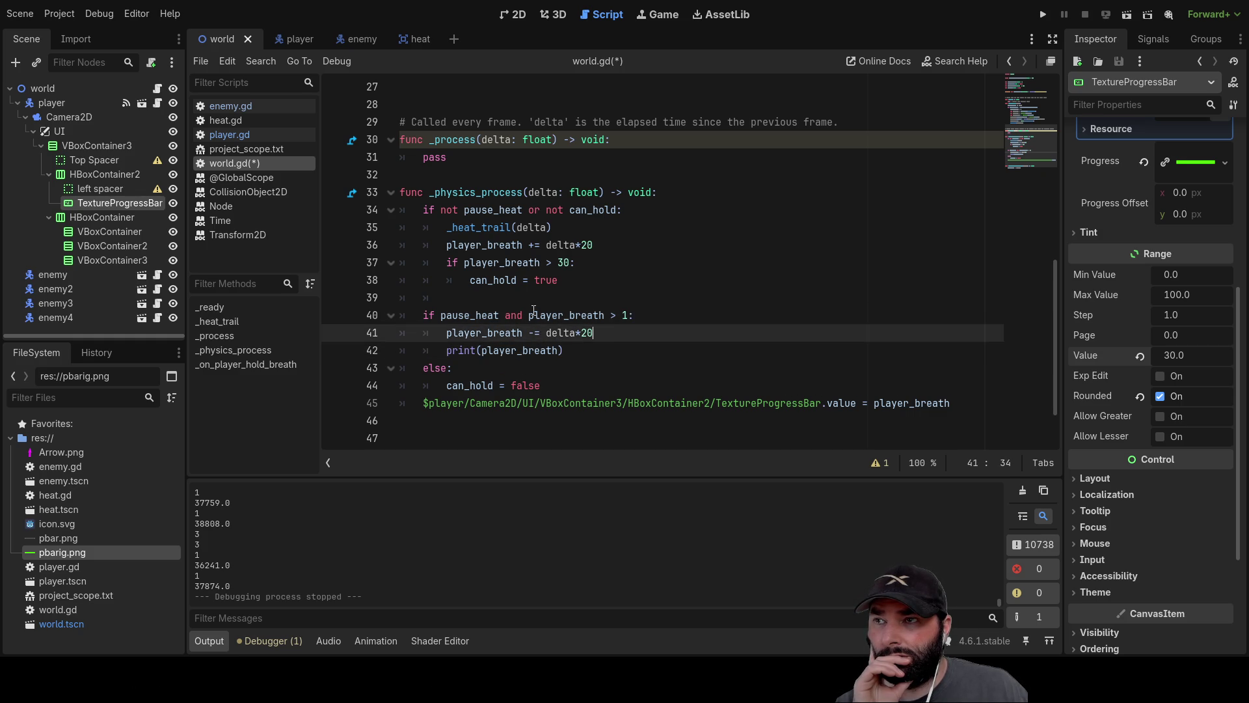
key(Up)
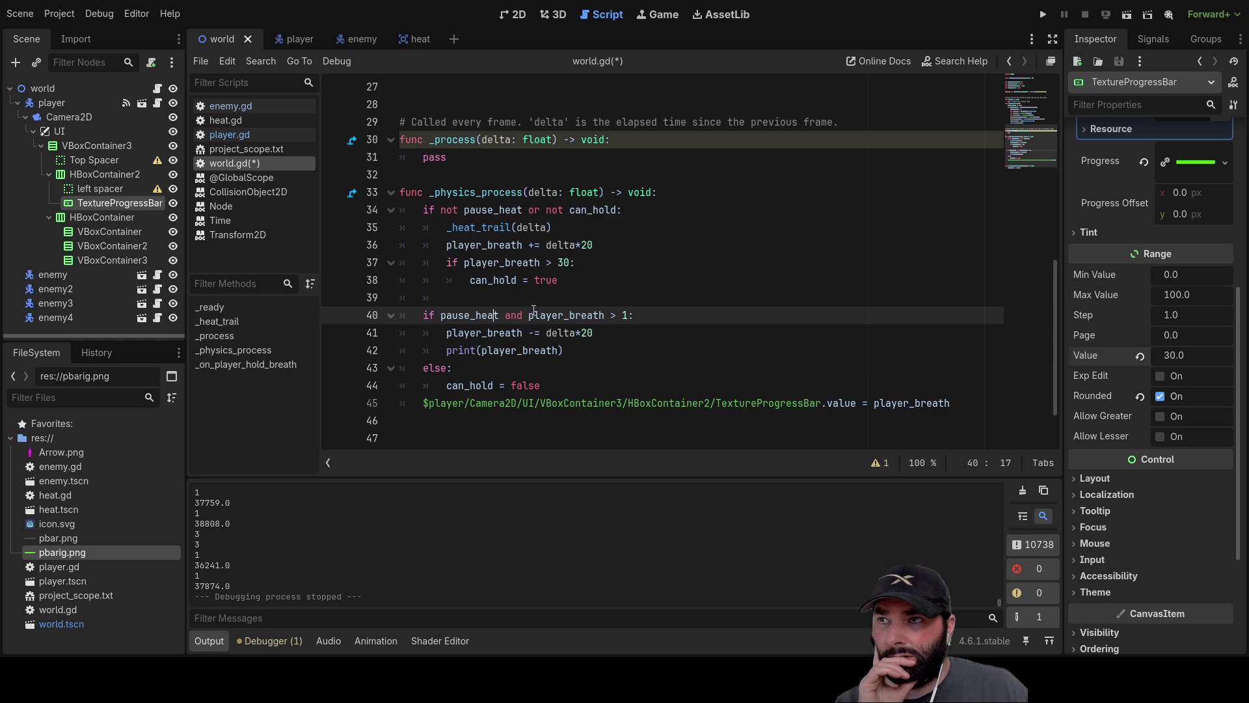
key(Up)
key(Up)
key(Down)
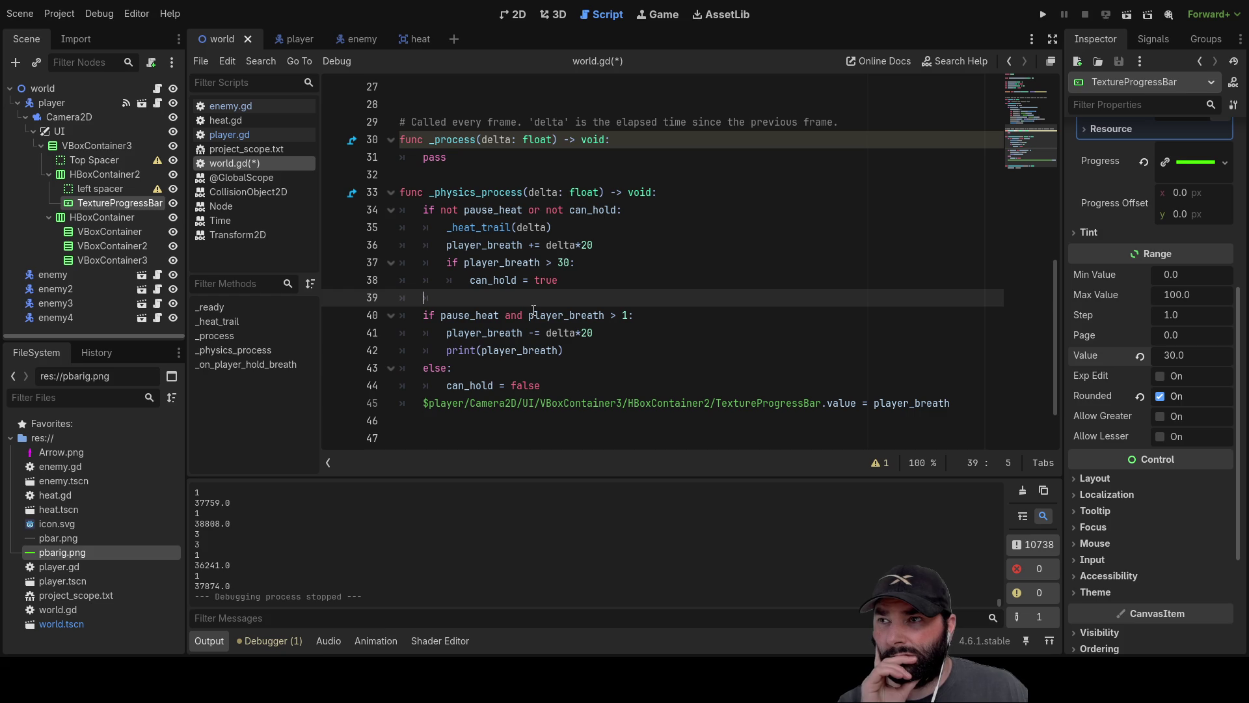
key(Delete)
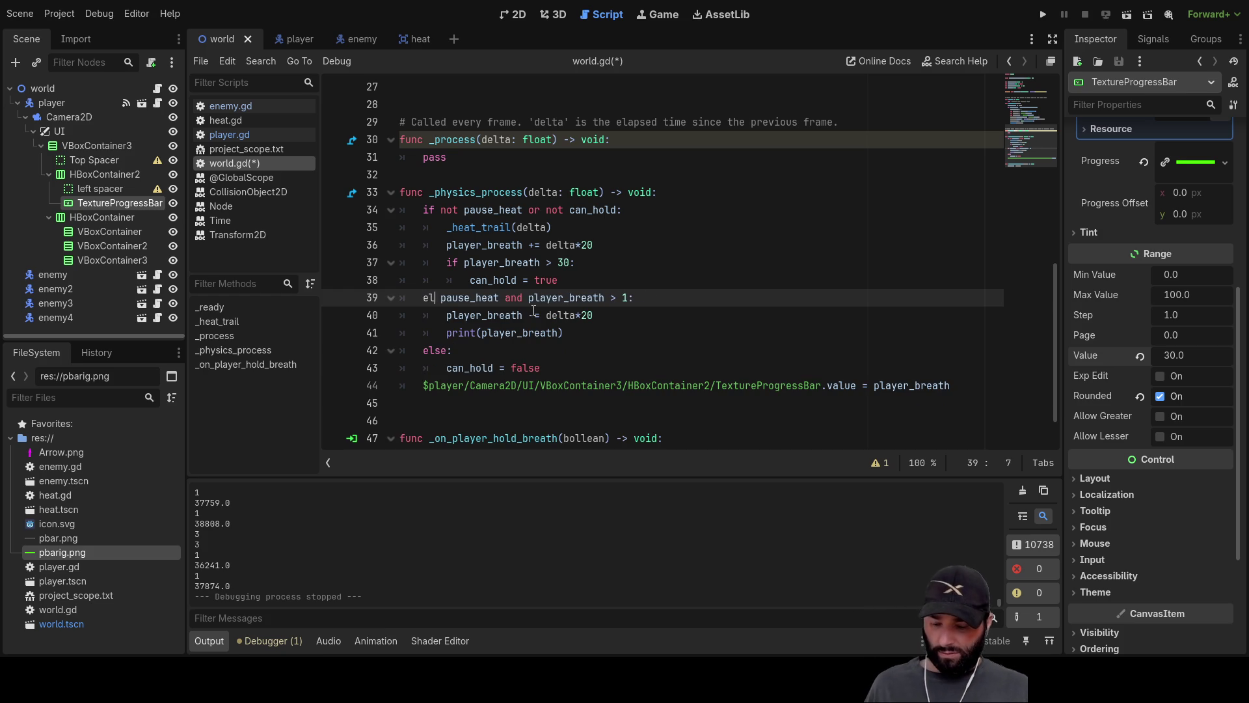
Turn the else on the breath drain condition into a standalone if check.
key(BackSpace)
key(BackSpace)
key(BackSpace)
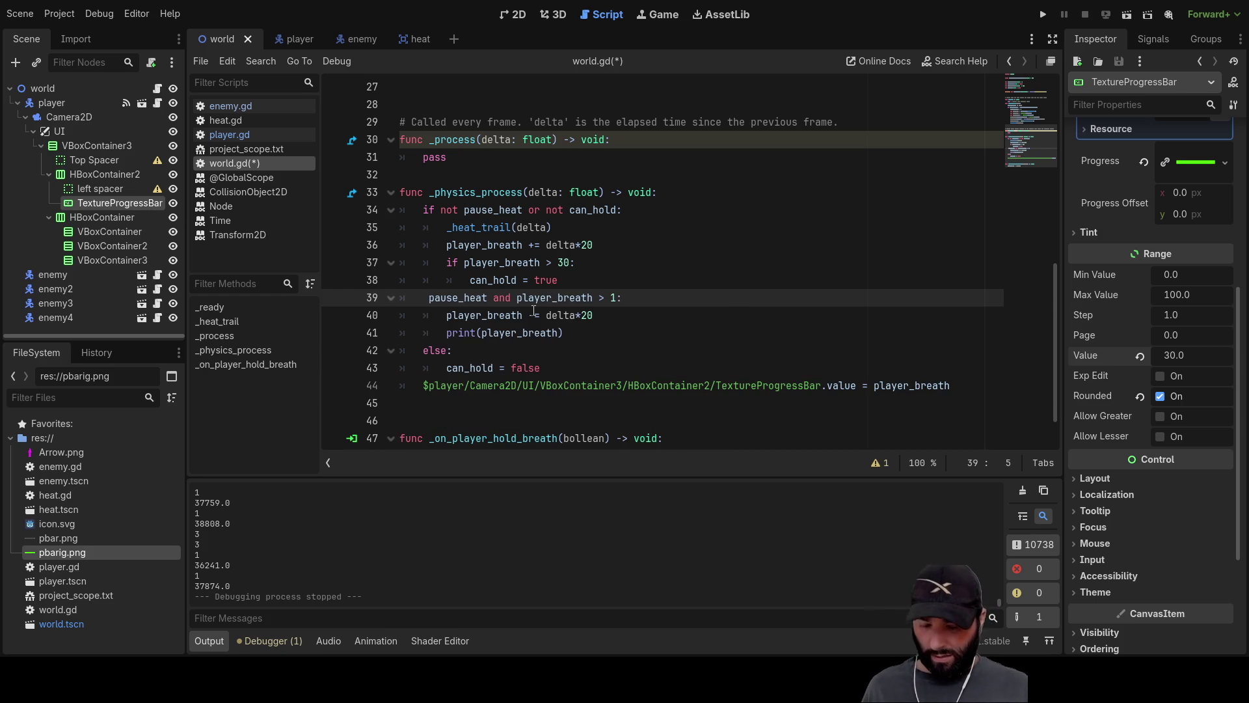
text(if)
key(Down)
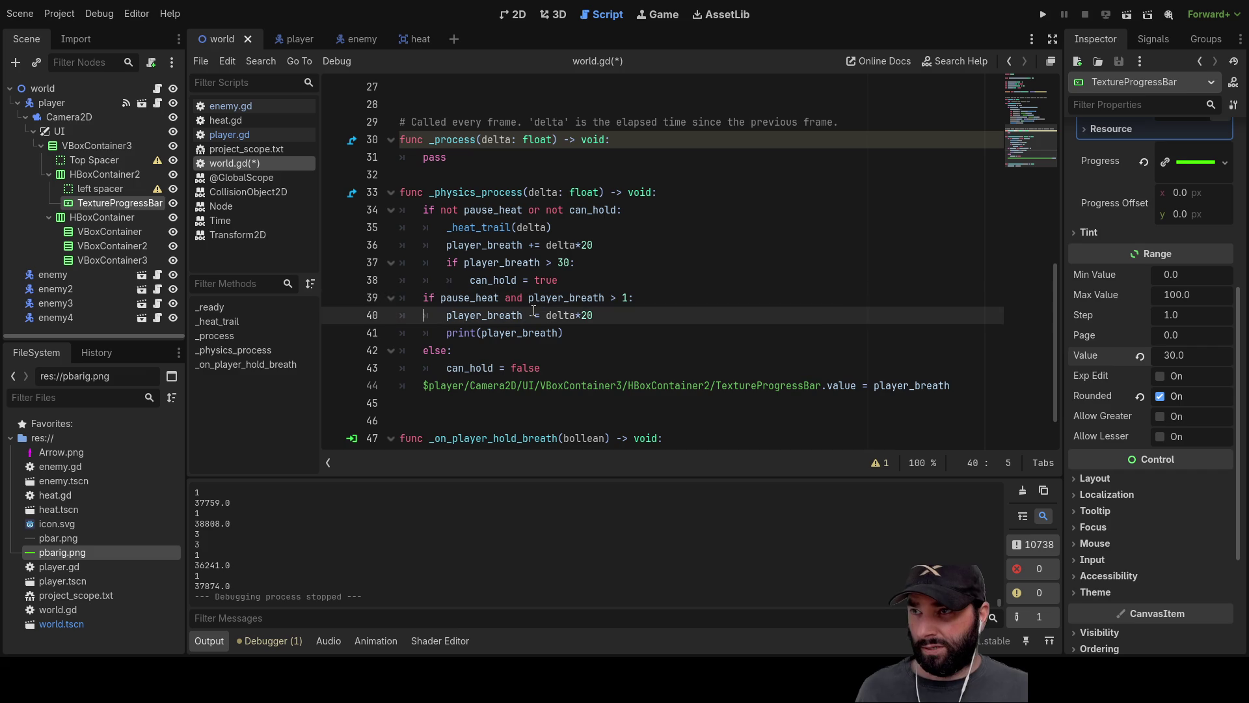
key(Up)
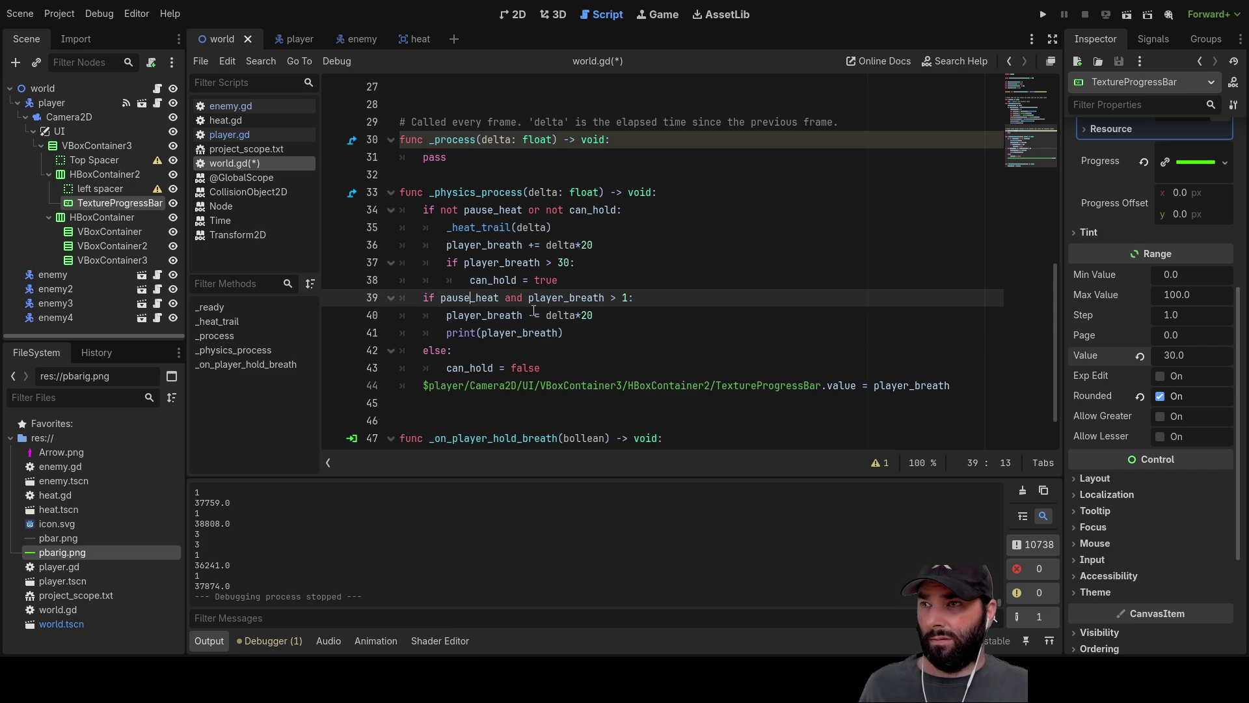
Select the player_breath += delta*20 statement for reuse.
key(Down)
key(Down)
key(Down)
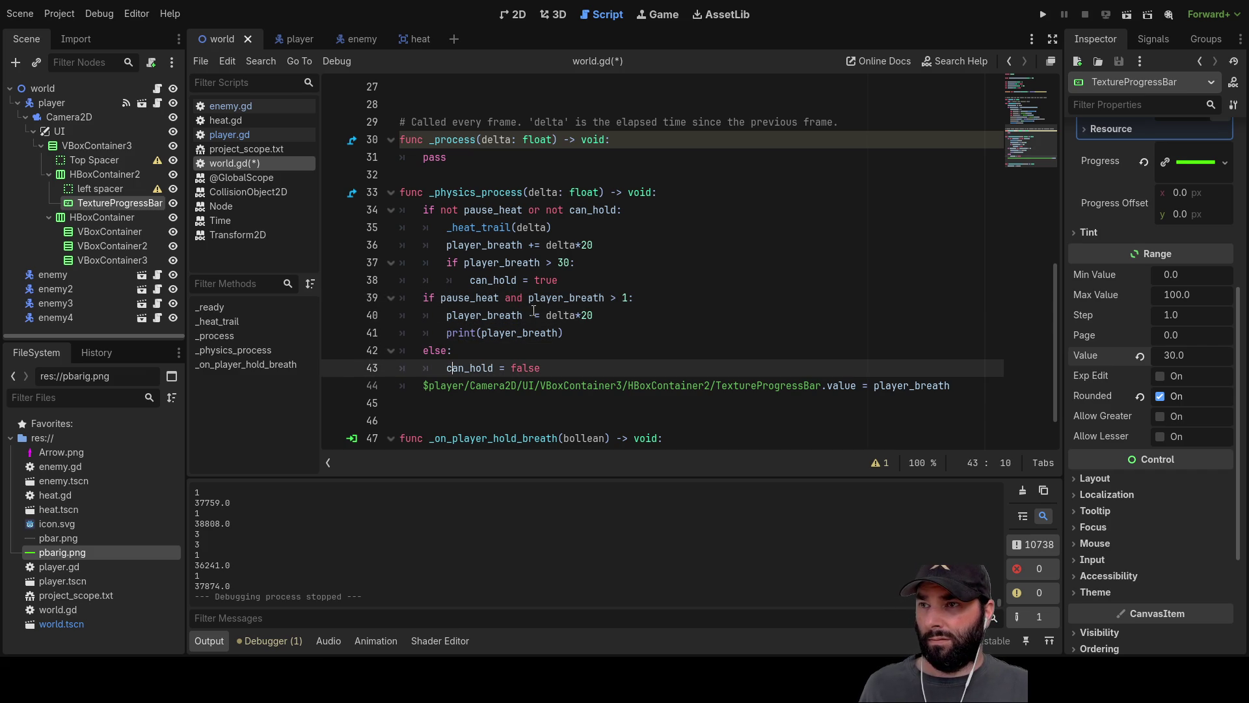
key(Up)
key(Up)
key(Up)
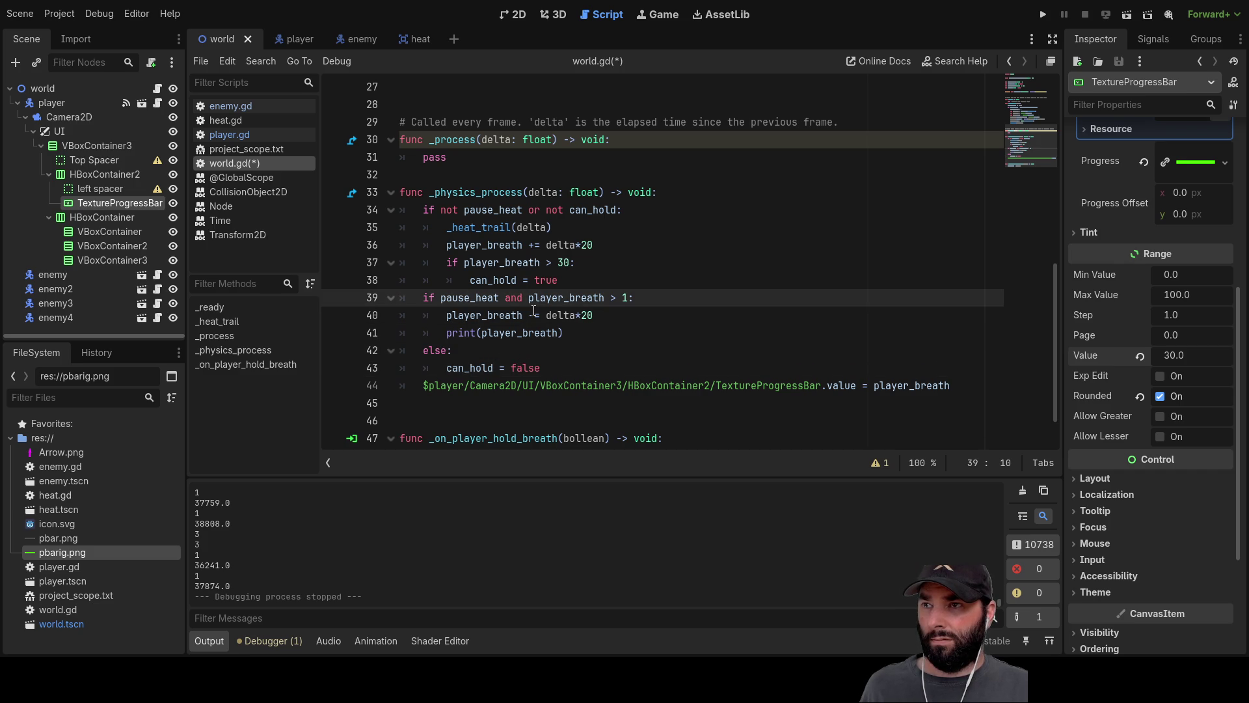
key(Down)
key(Down)
key(Down)
key(Down)
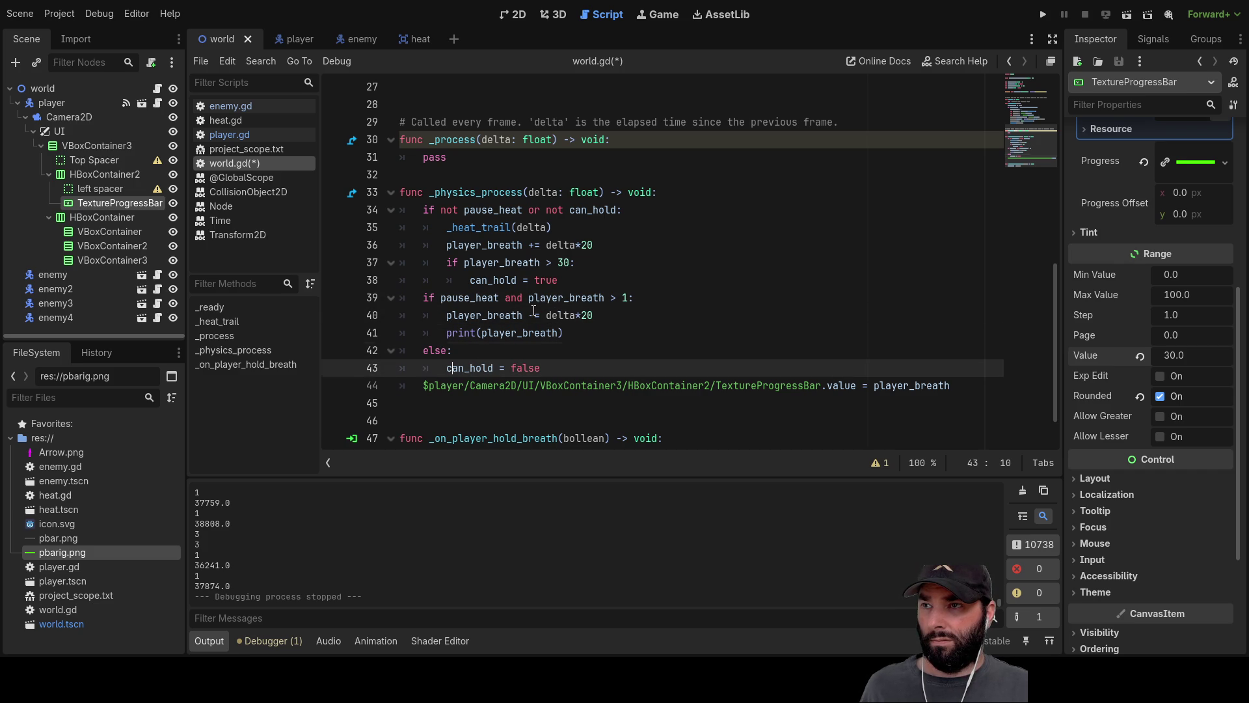
key(Up)
key(Up)
key(Up)
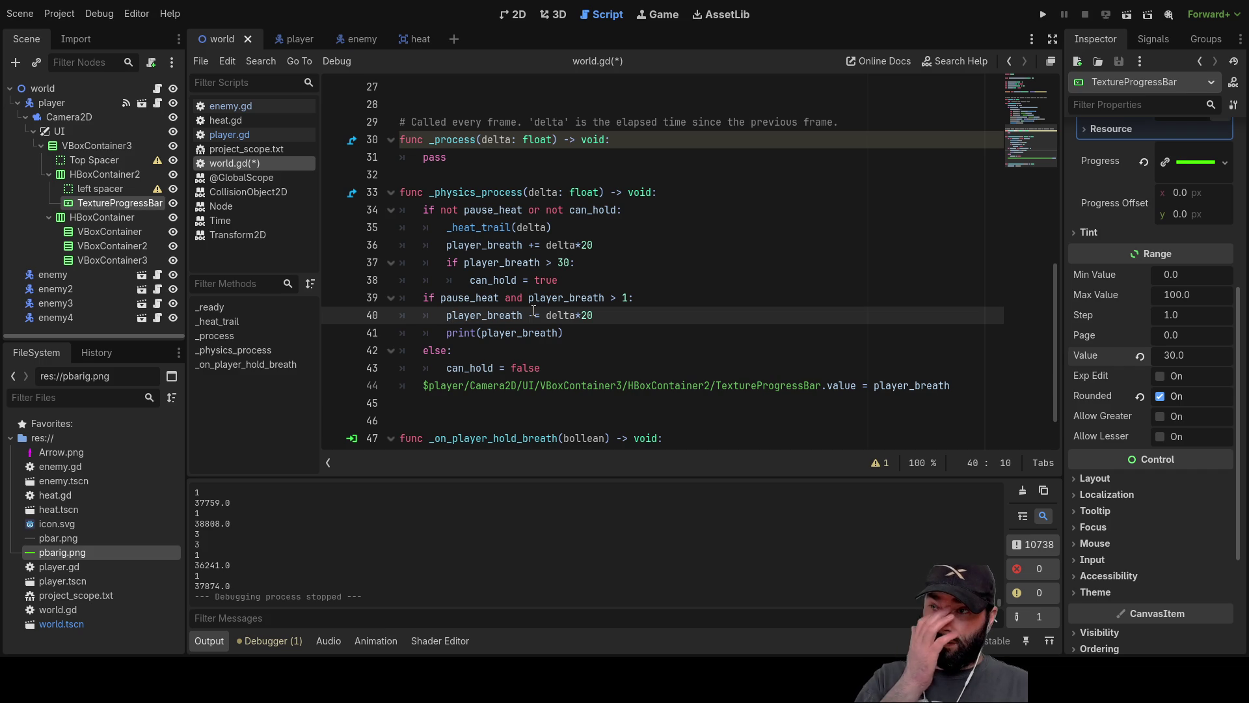
key(Up)
key(Up)
key(Up)
key(Down)
key(Down)
key(Up)
key(Up)
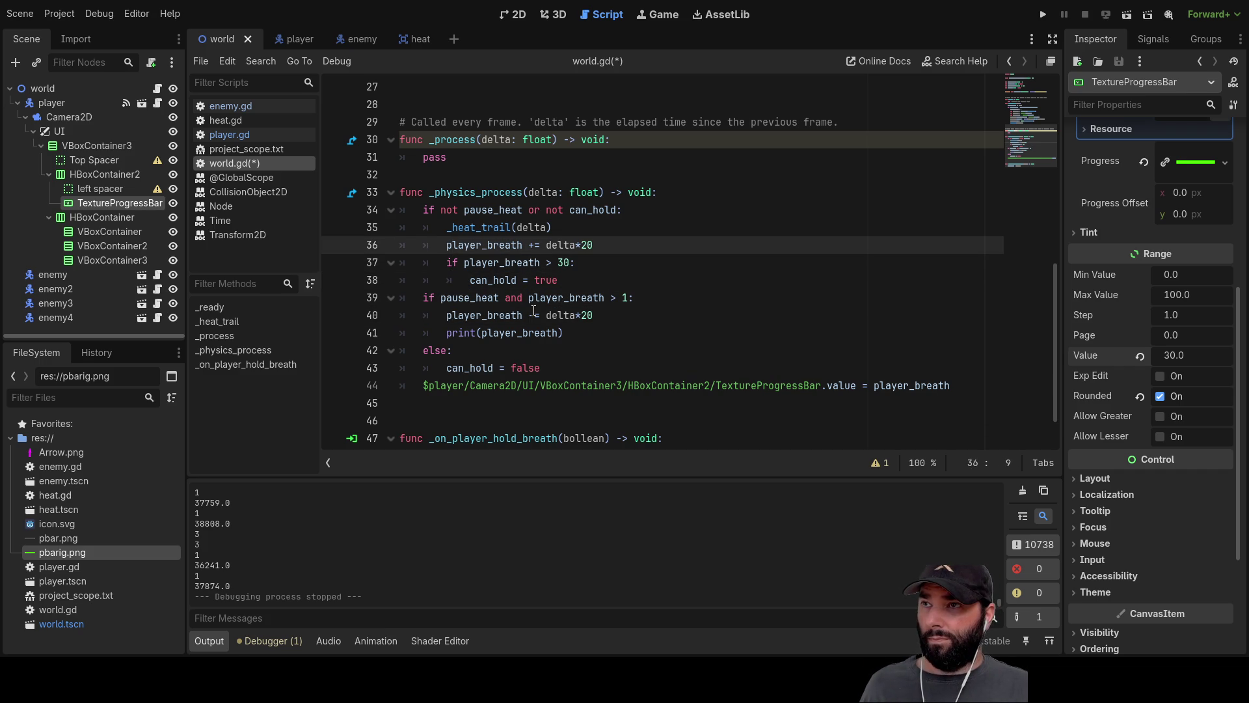
key(shift+Right)
key(shift+Right)
key(shift+Right)
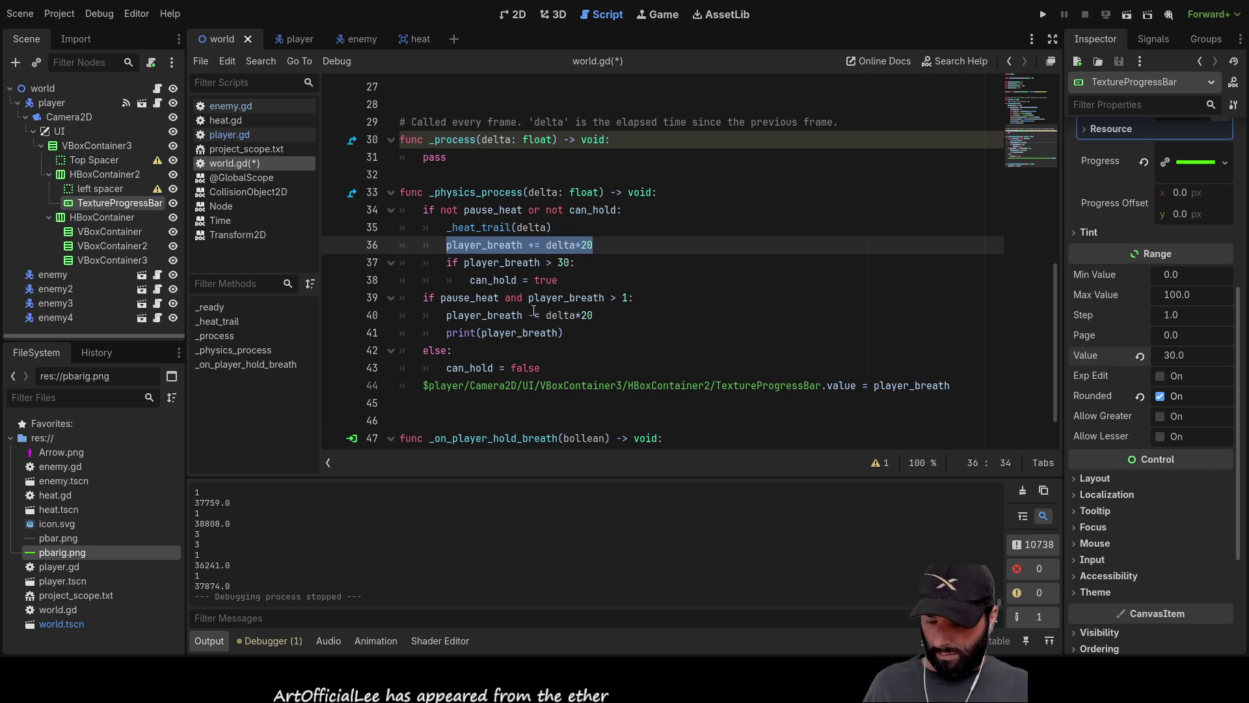
Add player_breath += delta*20 below can_hold = false in the else branch and run the game.
key(Down)
key(Down)
key(Down)
key(Up)
key(Up)
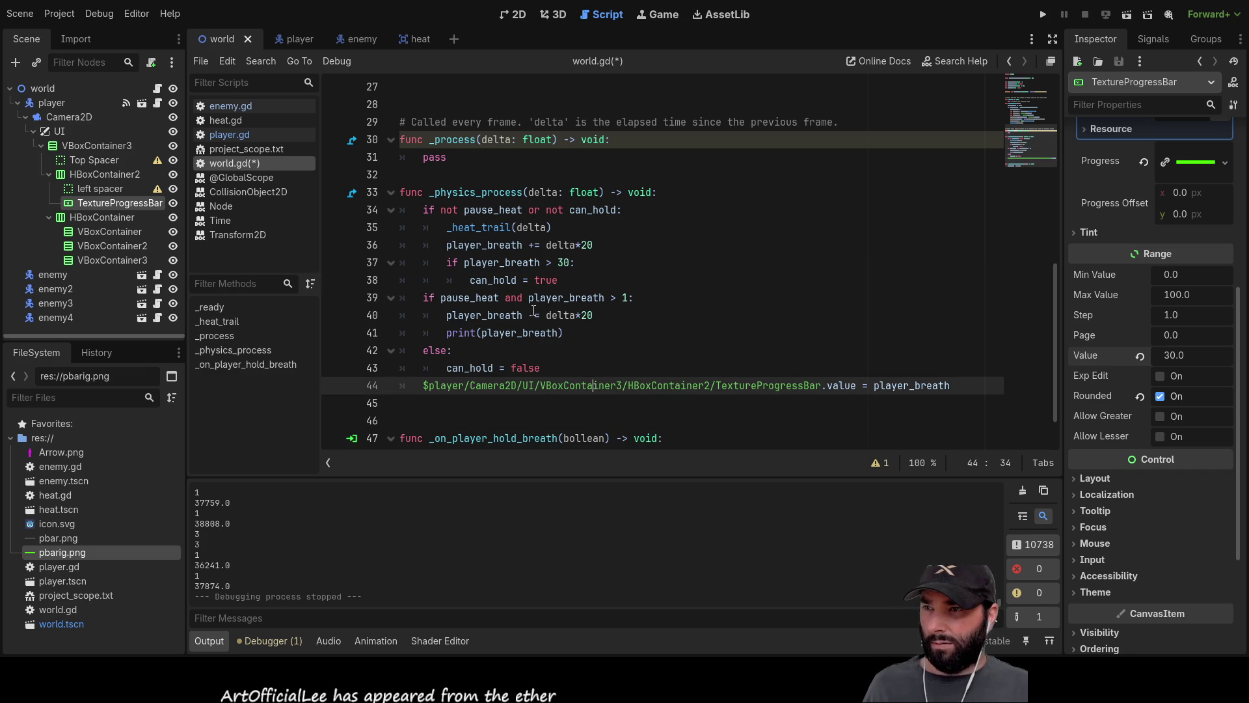
key(Right)
key(Right)
key(Right)
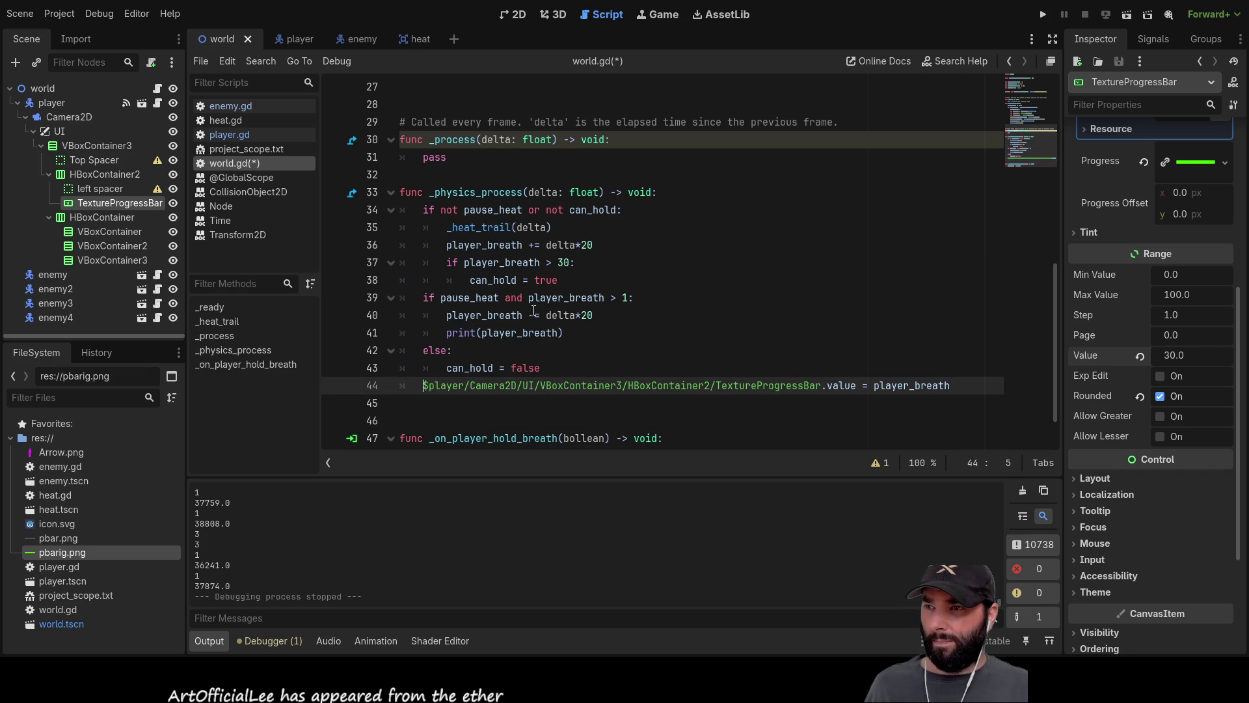
key(Up)
key(End)
key(Return)
text(player_breath += delta*20)
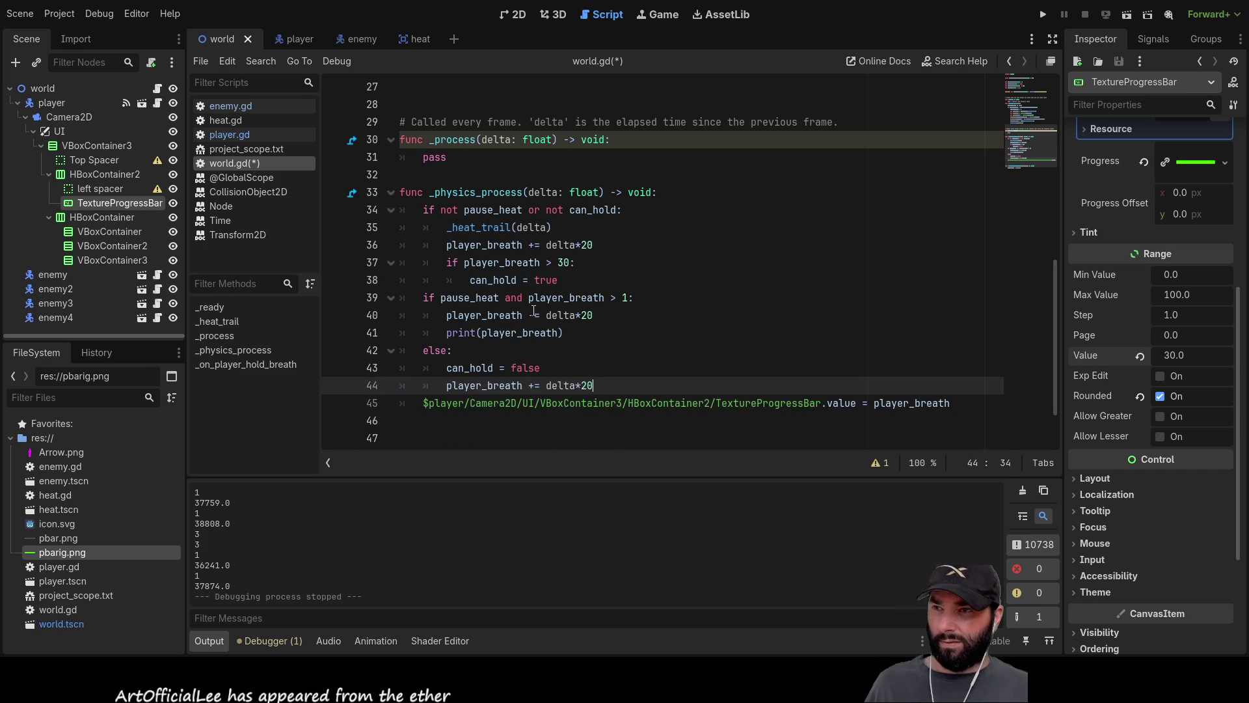
click(1043, 14)
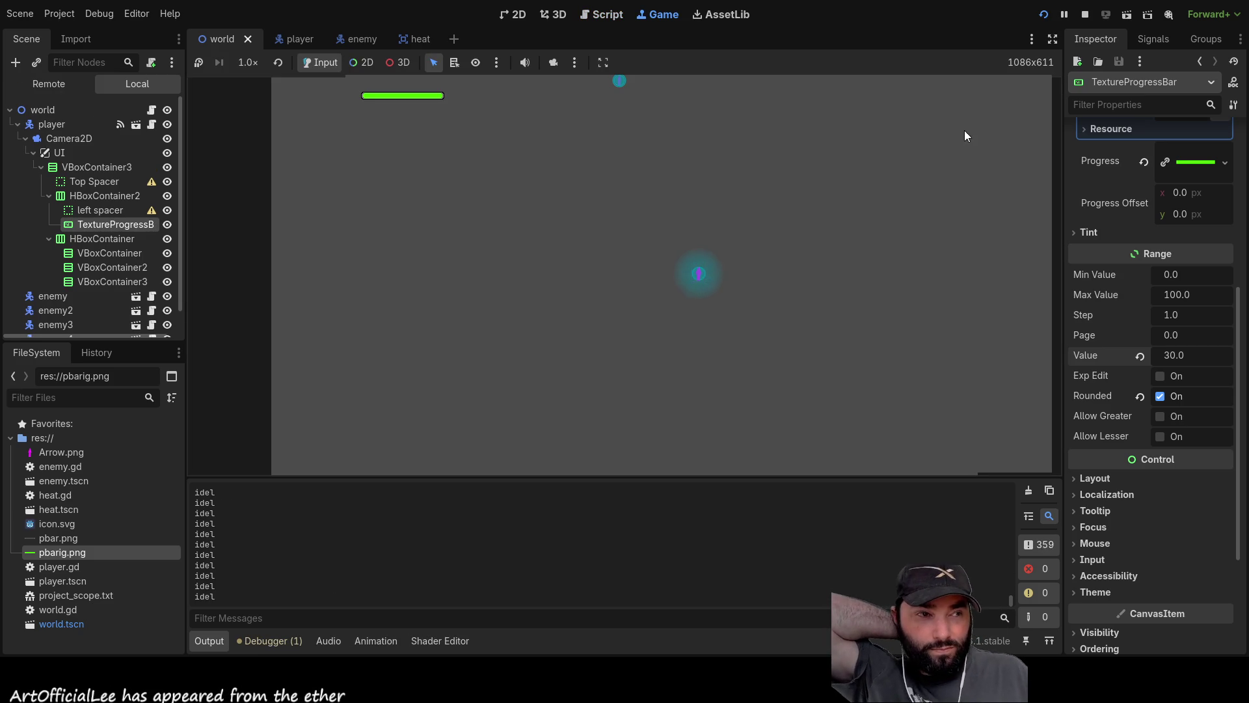
key(w)
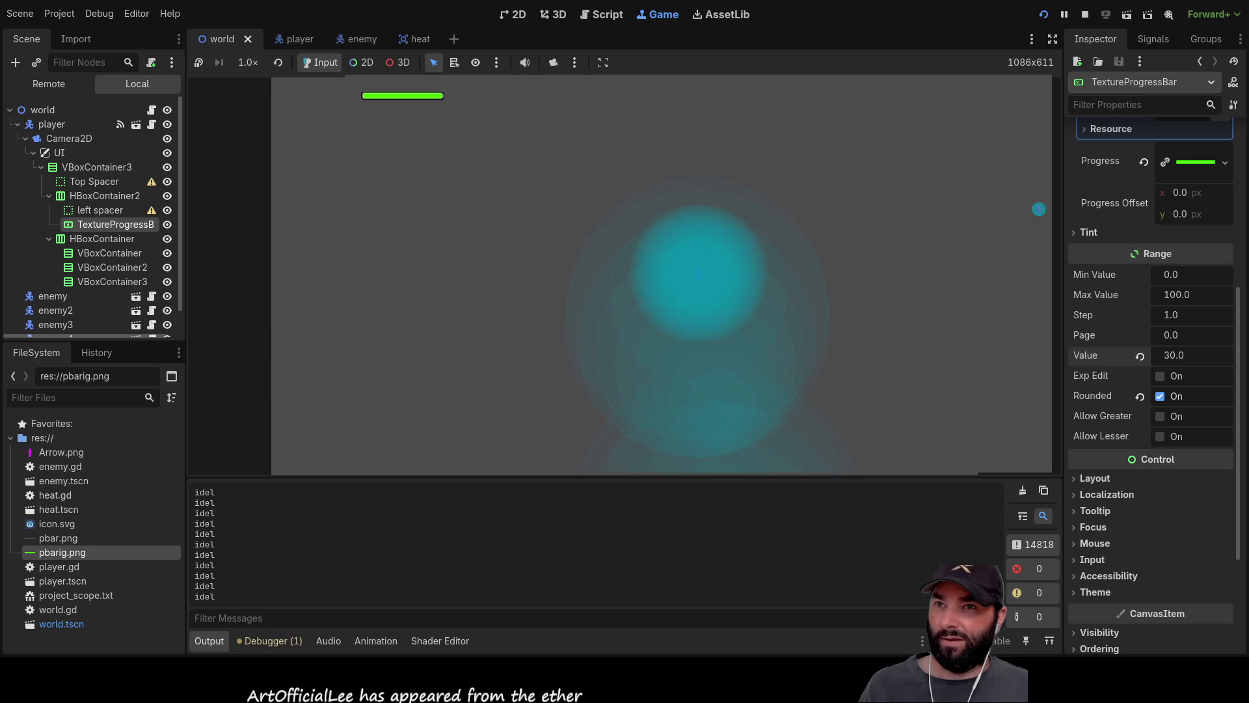
click(1085, 16)
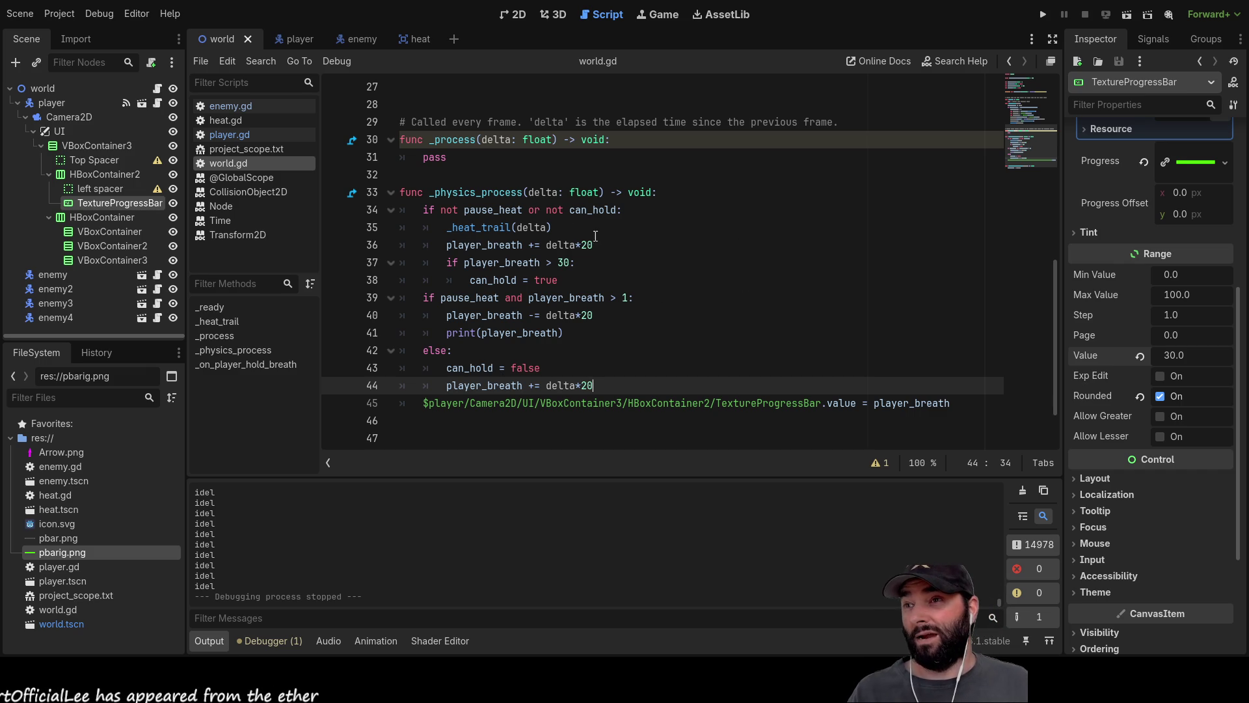
Rewrite the first condition as 'if pause_heat and can_hold:', removing both nots.
double_click(592, 210)
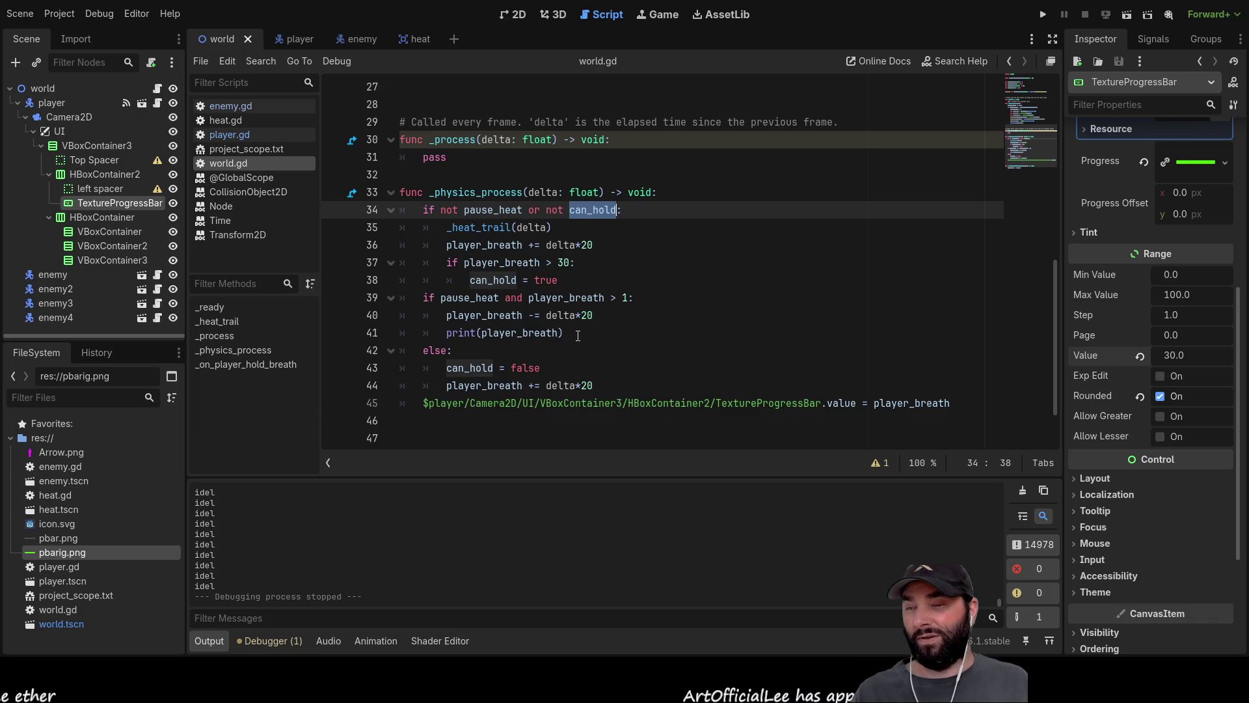
click(463, 209)
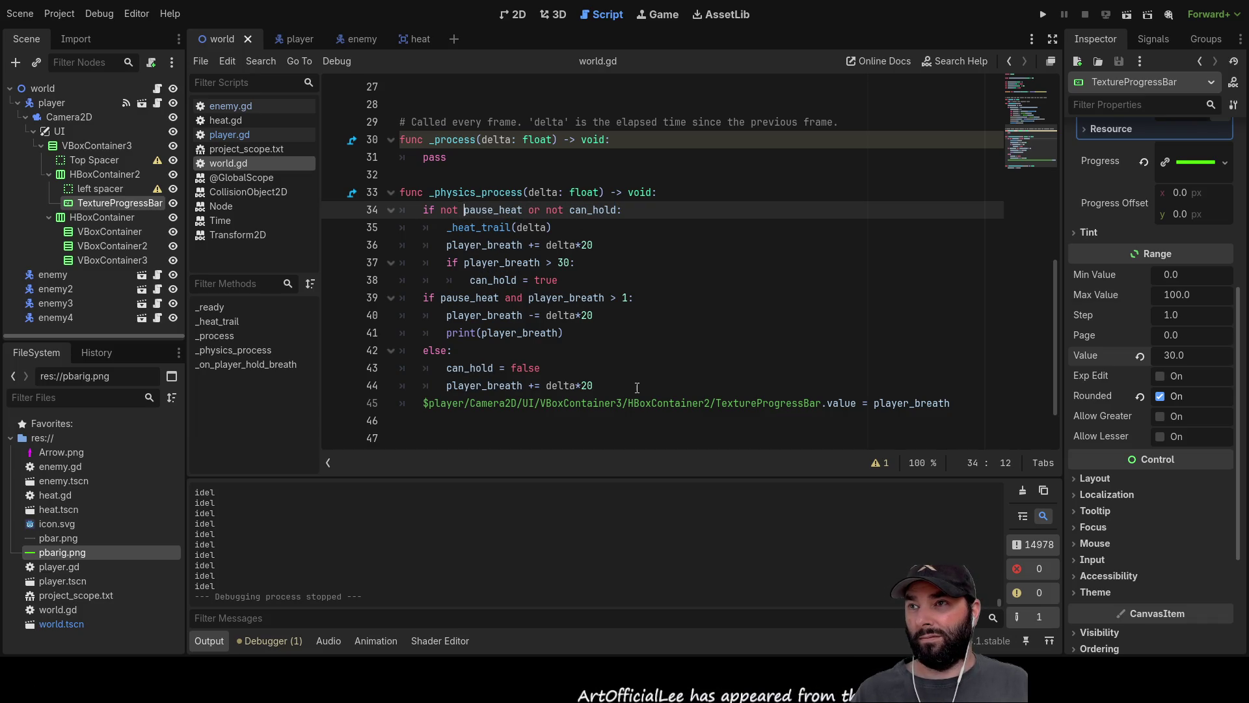
key(BackSpace)
key(BackSpace)
key(BackSpace)
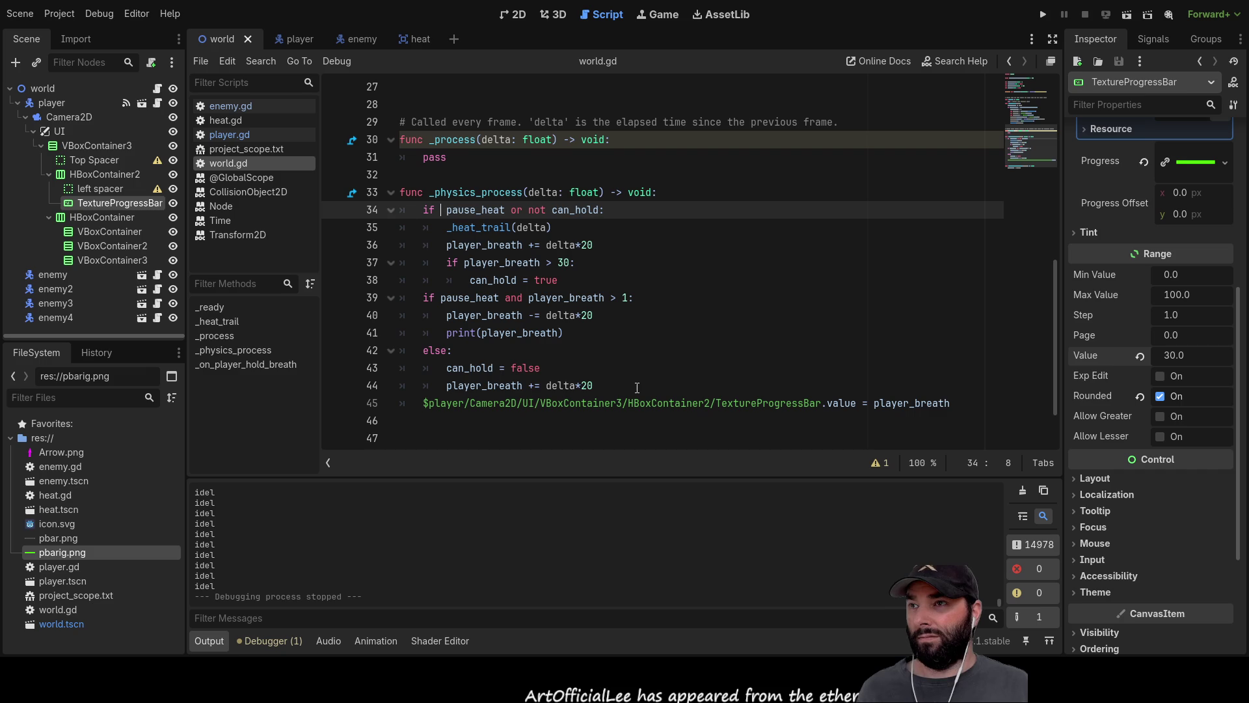
key(Delete)
key(ctrl+Right)
key(ctrl+Right)
key(ctrl+Right)
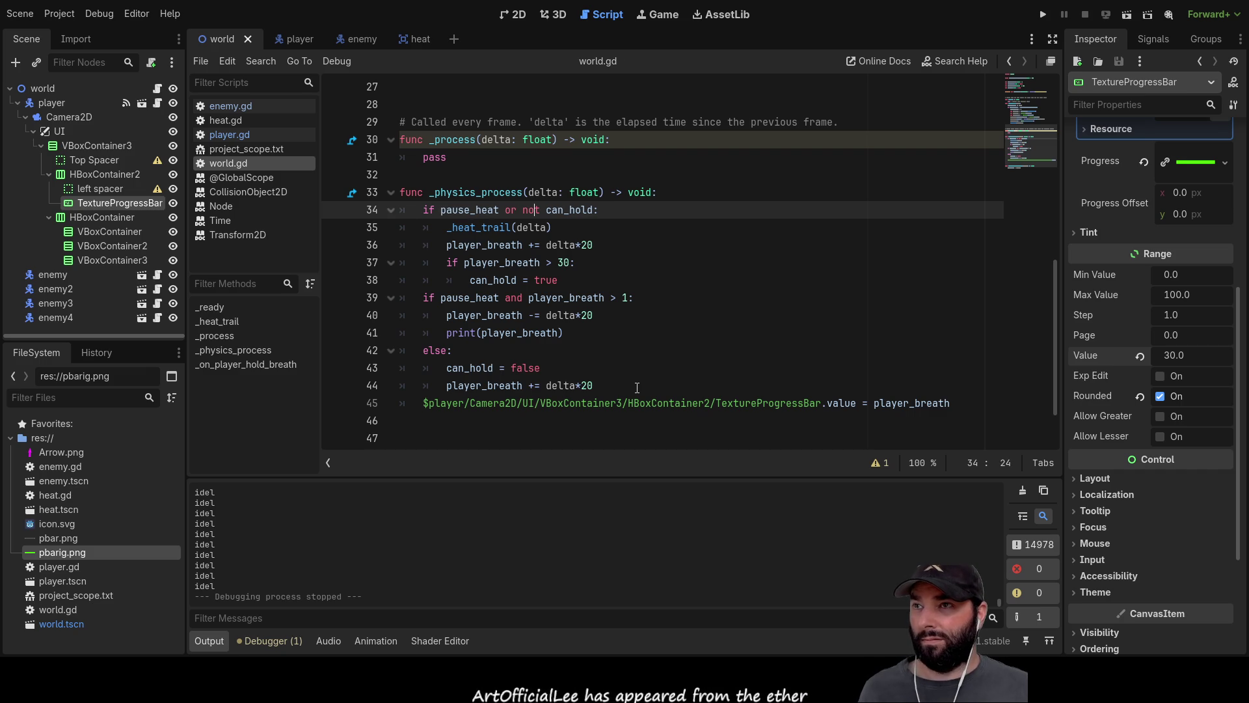
key(BackSpace)
key(BackSpace)
key(BackSpace)
text(and)
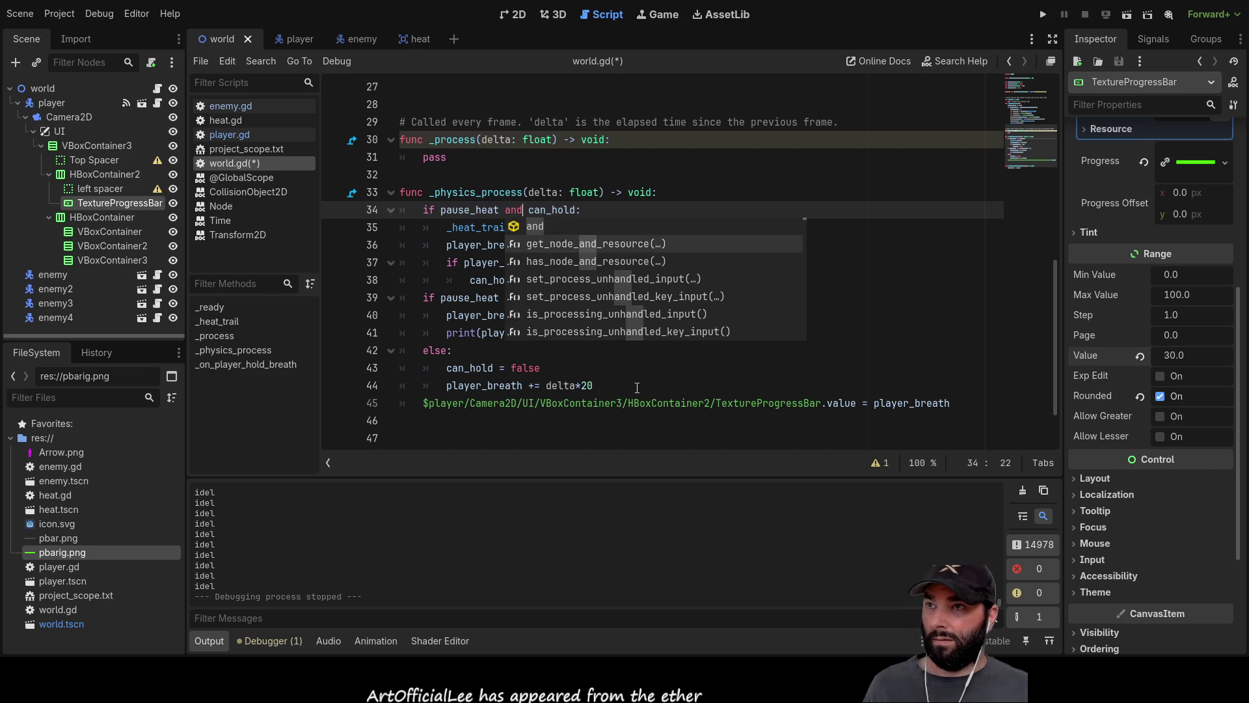
text(n)
key(Escape)
Open empty lines above the _heat_trail call in that branch.
key(Down)
key(Home)
key(Return)
key(Return)
key(Return)
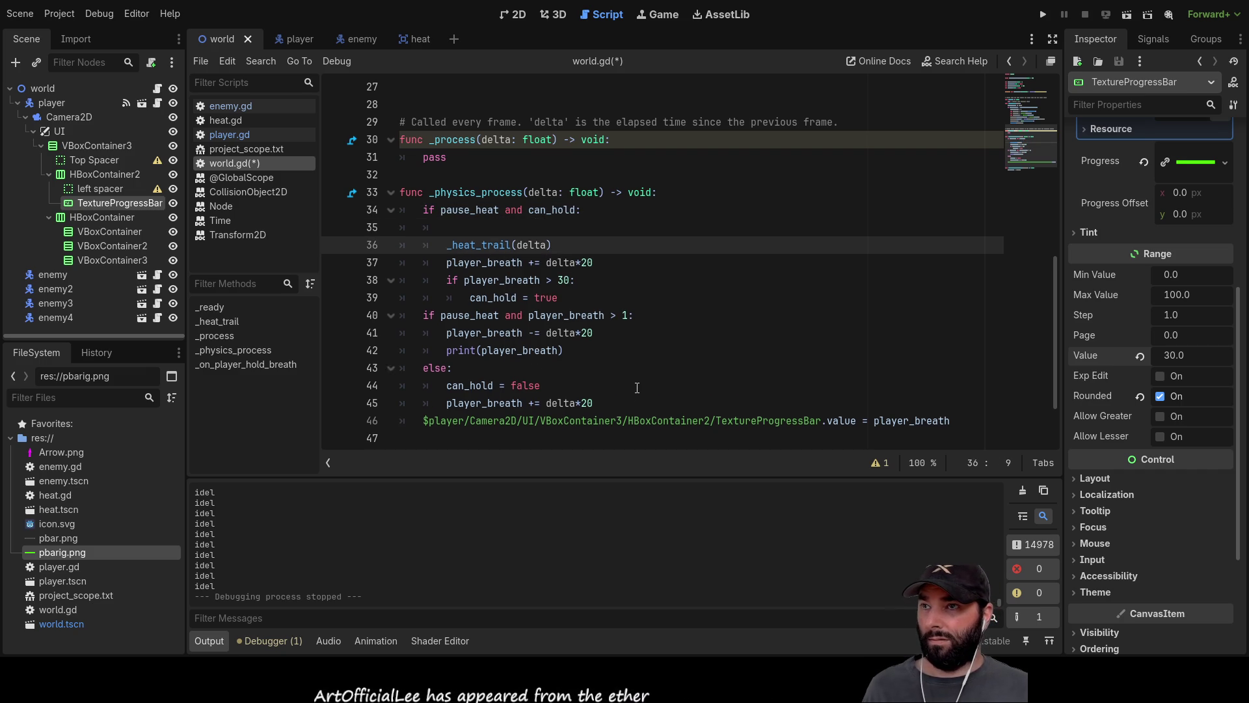
scroll(637, 388, down, 2)
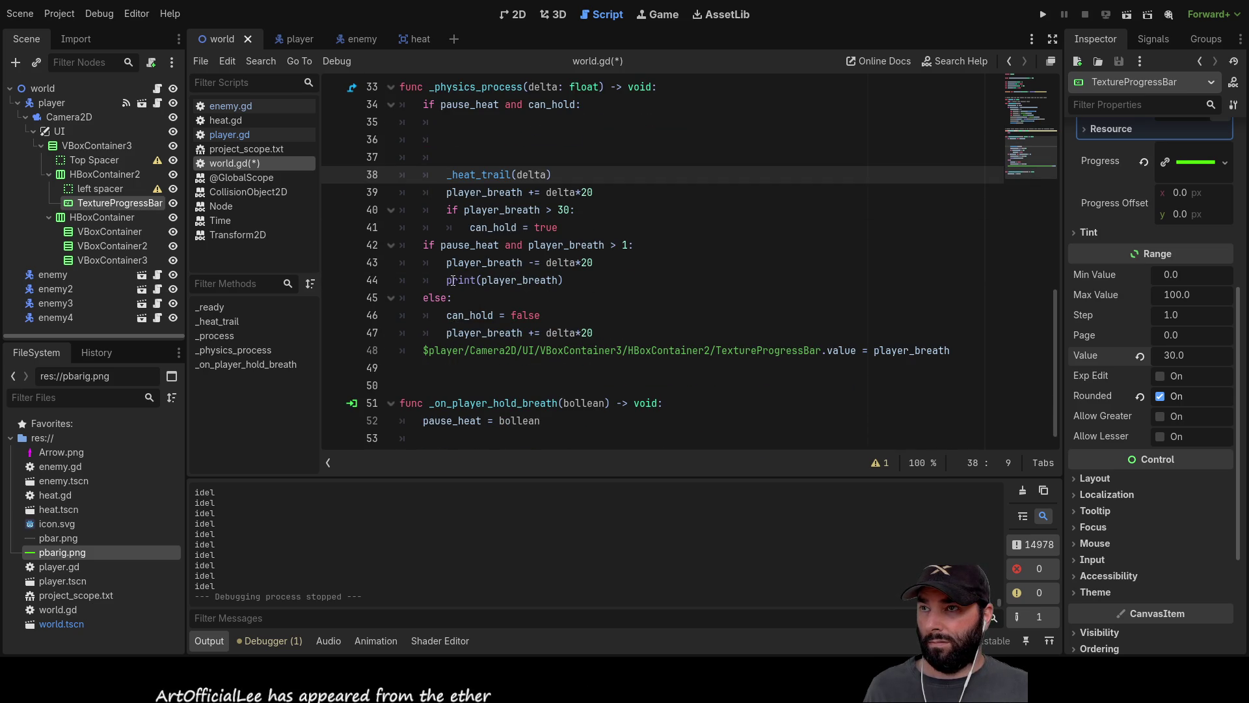
Move the player_breath -= delta*20 line into the pause_heat and can_hold branch.
drag(447, 262, 594, 262)
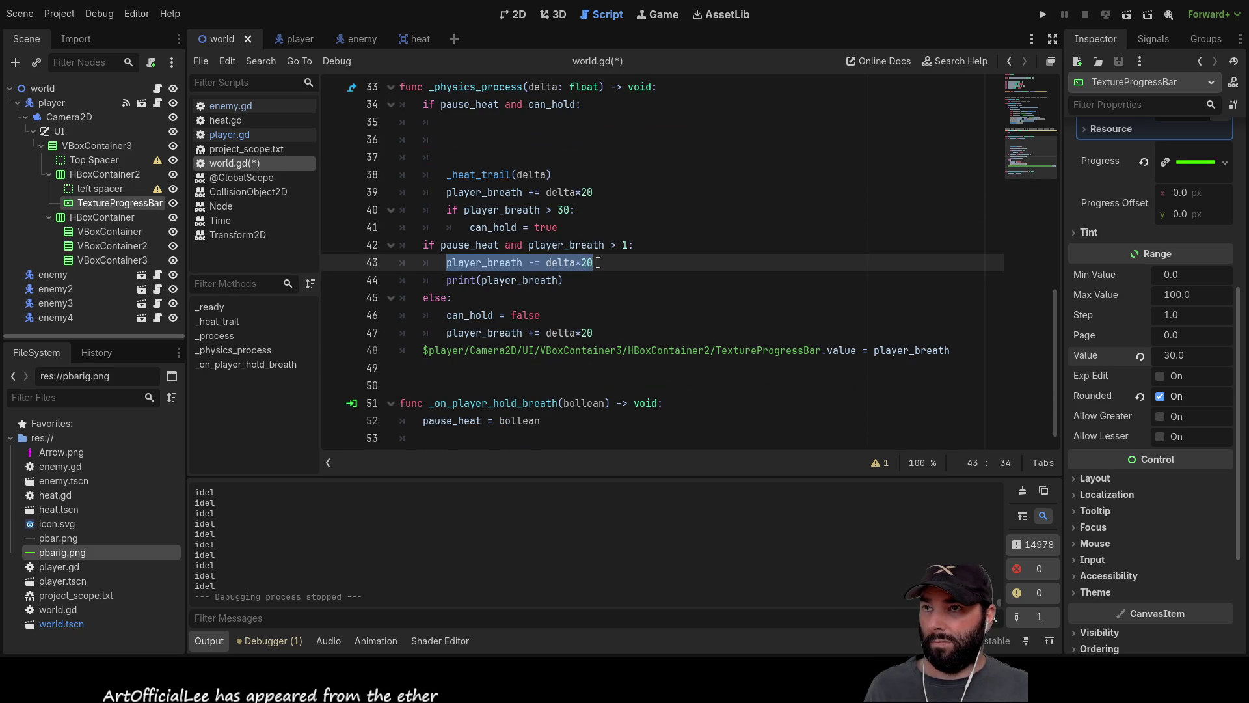
key(ctrl+x)
scroll(655, 294, up, 2)
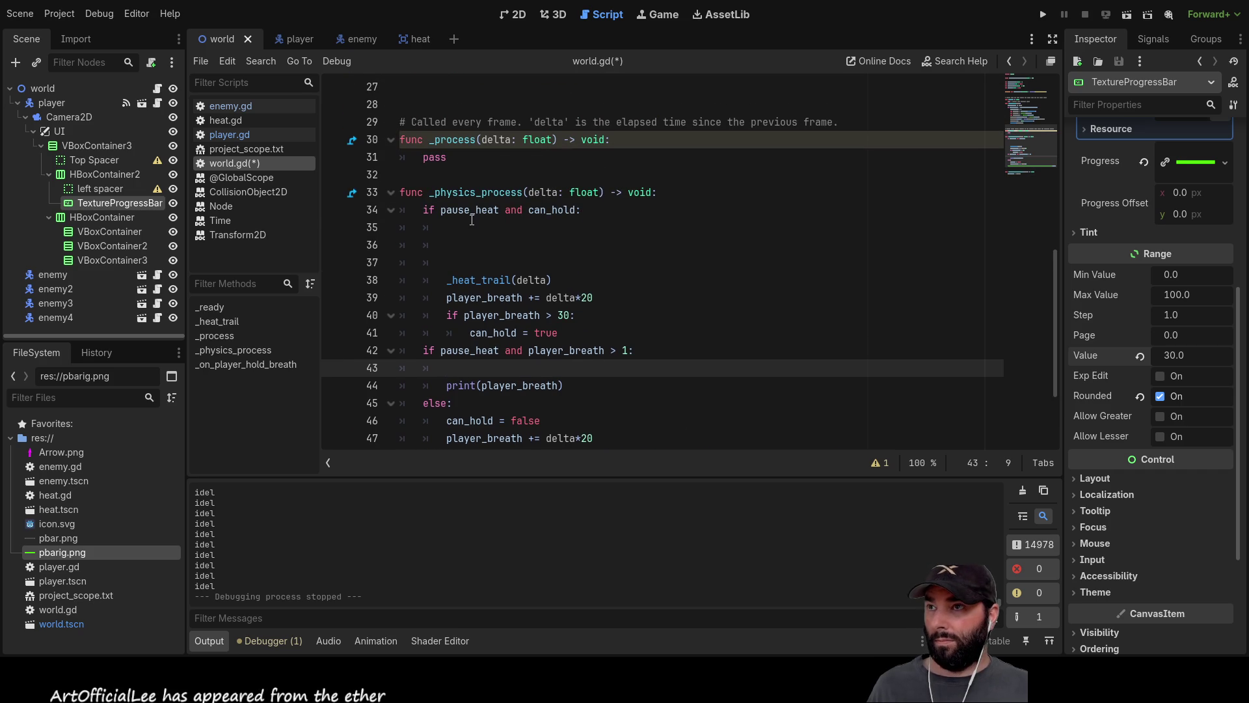
click(553, 228)
key(ctrl+v)
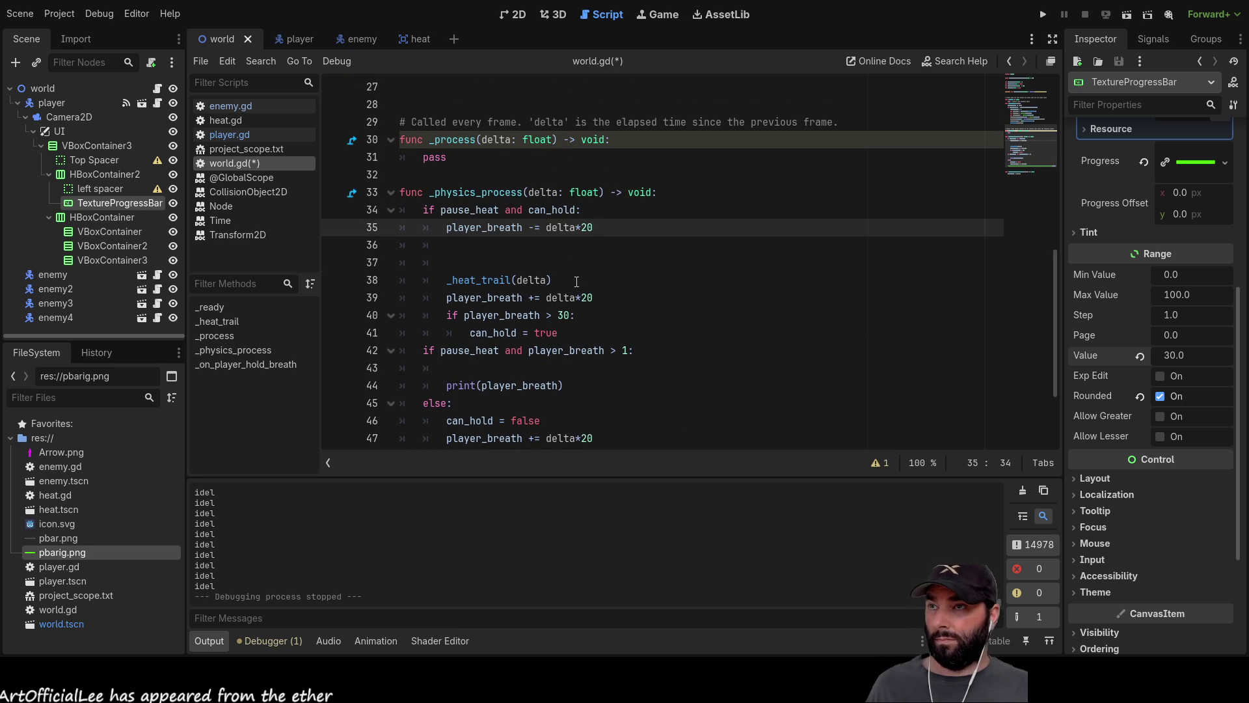
Add an else line below the drain with a blank line above it, then select the last branch's can_hold = false.
scroll(551, 267, down, 1)
click(464, 190)
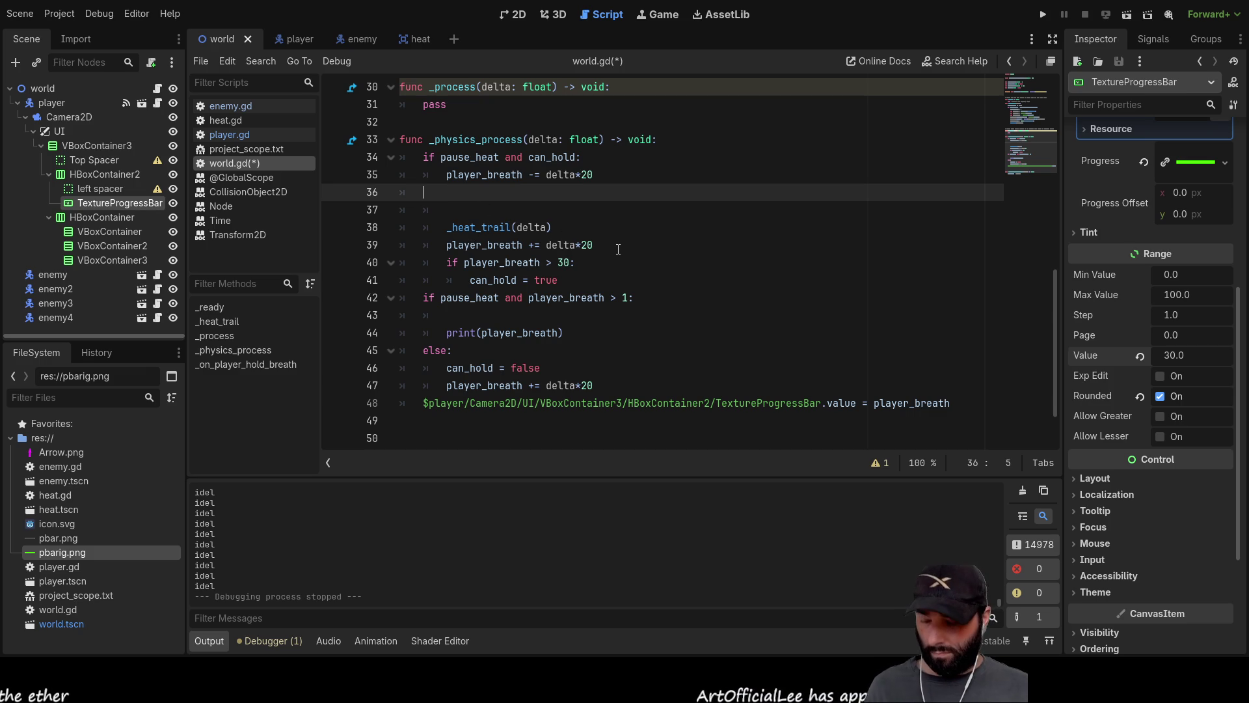
key(Return)
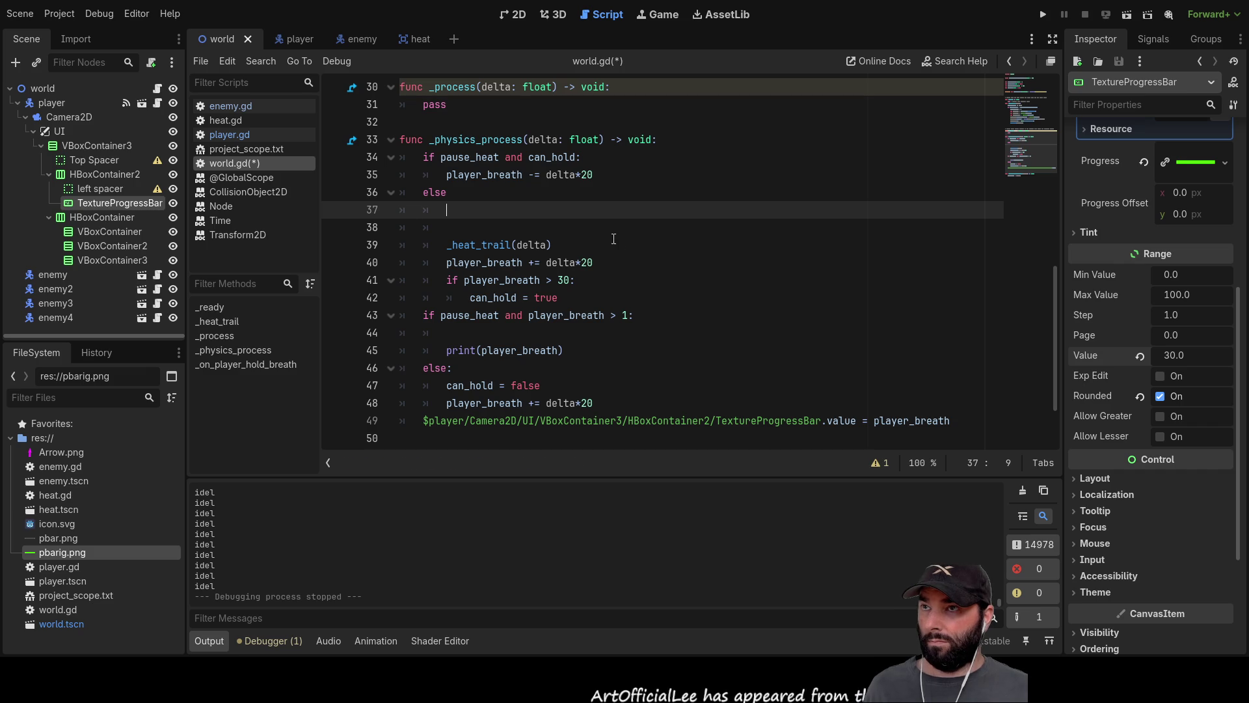
click(419, 192)
key(Return)
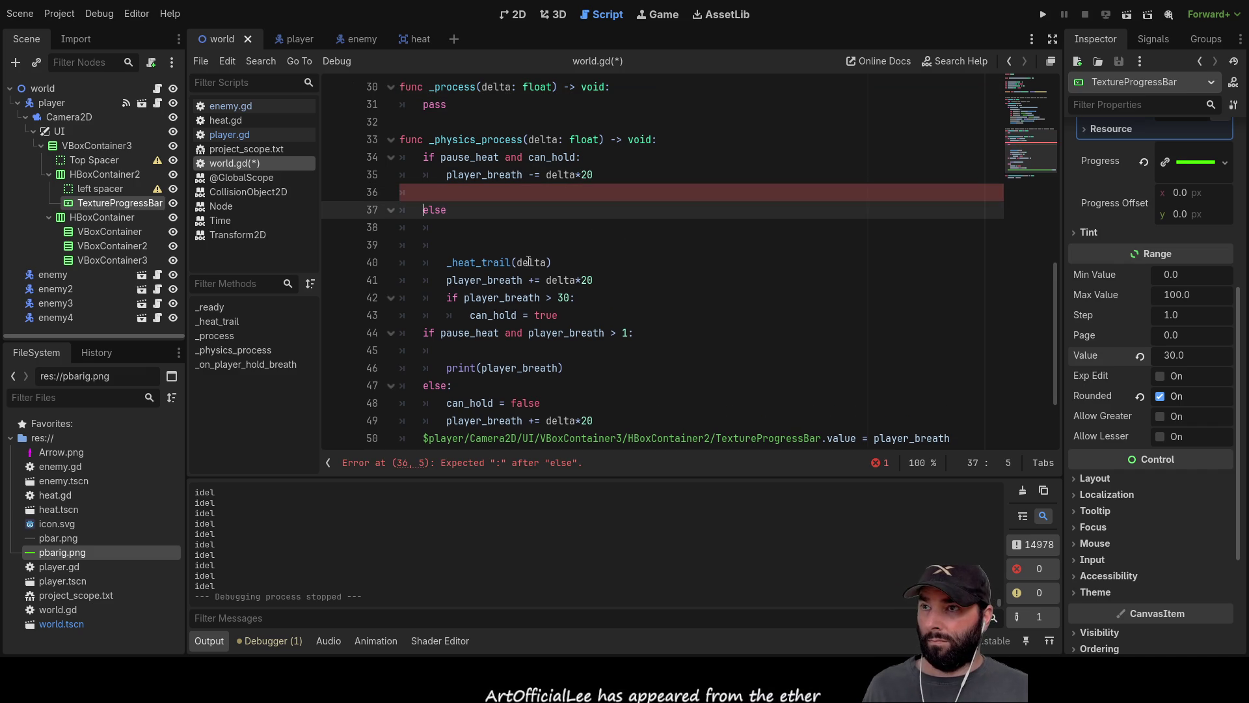
scroll(433, 352, down, 1)
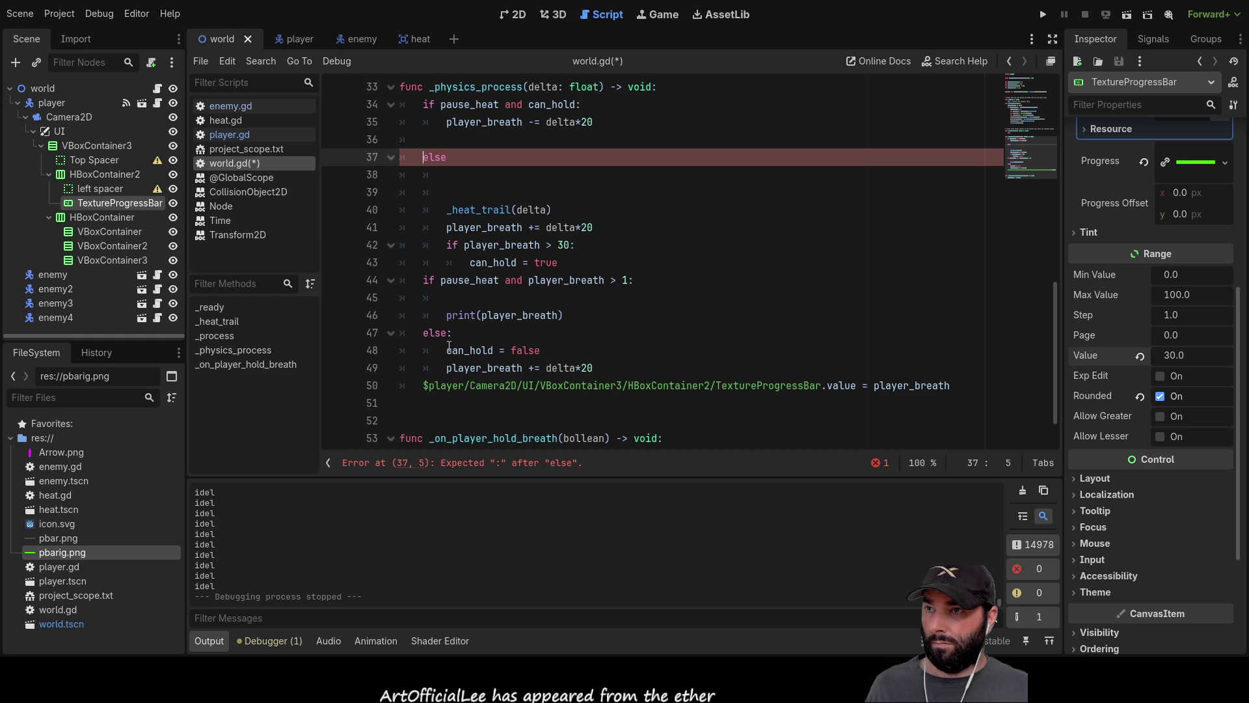
drag(447, 351, 541, 352)
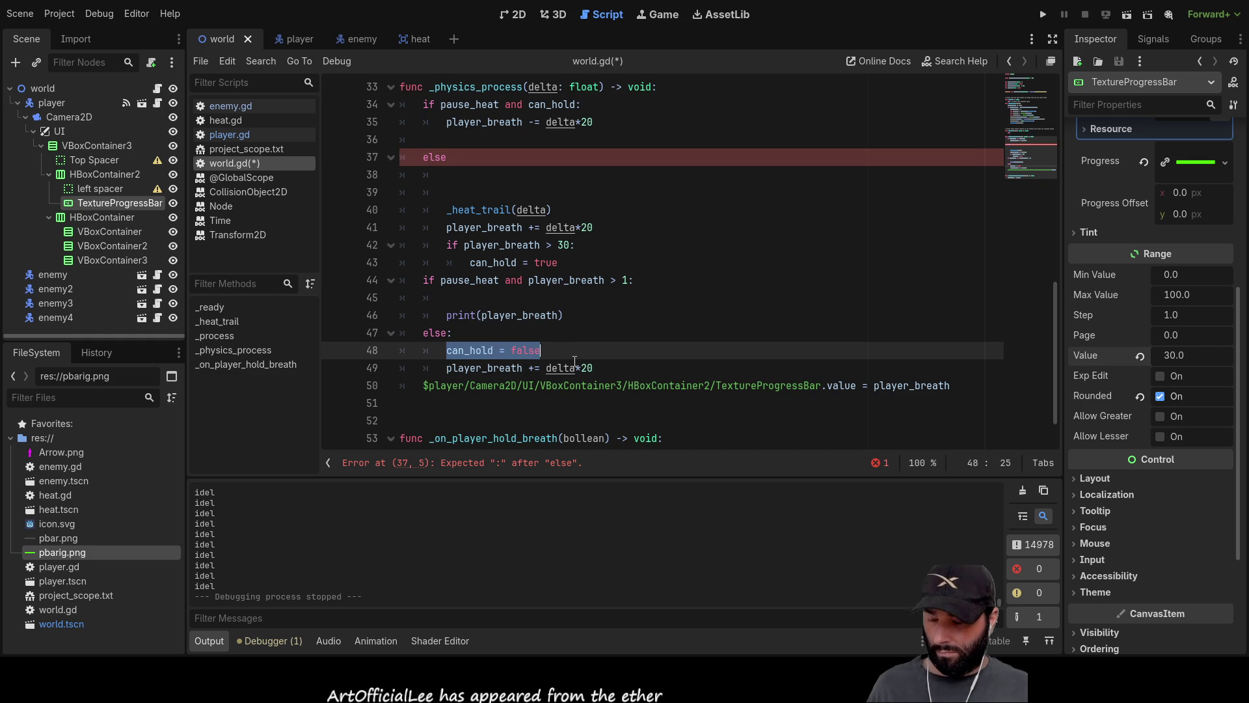
Delete the can_hold = false reset and write 'if player_breath < 5' under the drain line.
key(BackSpace)
click(459, 141)
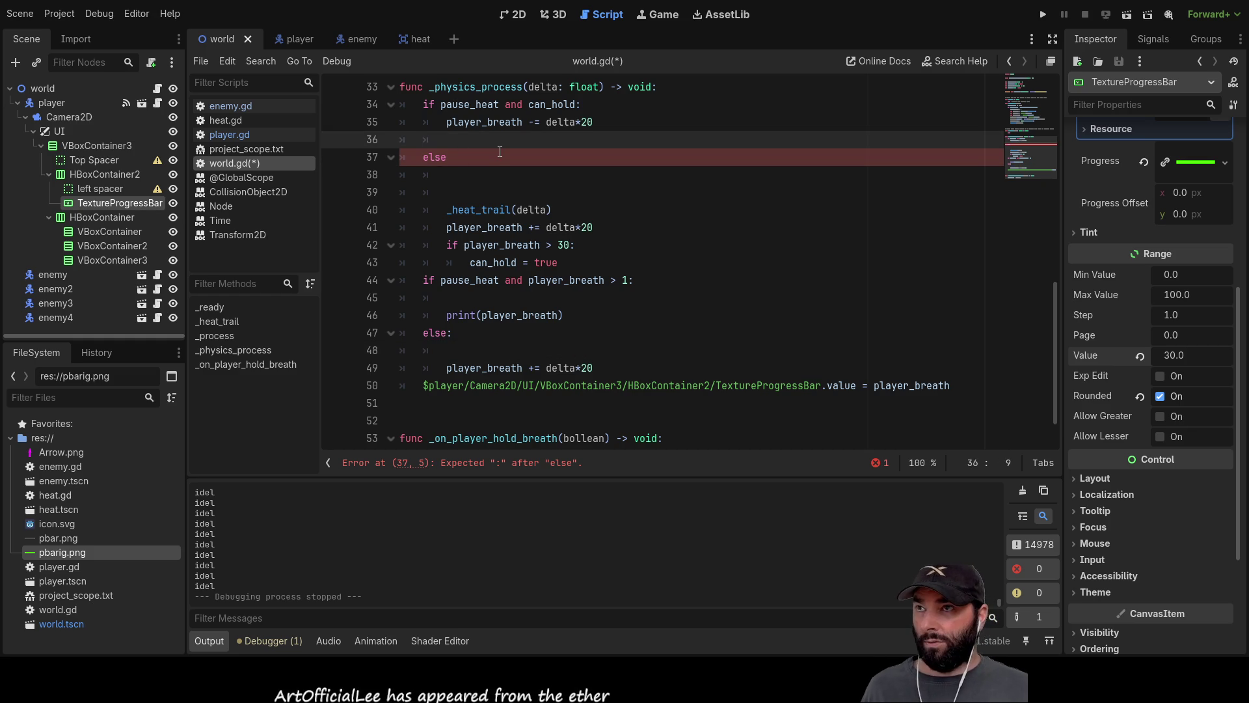
text(if)
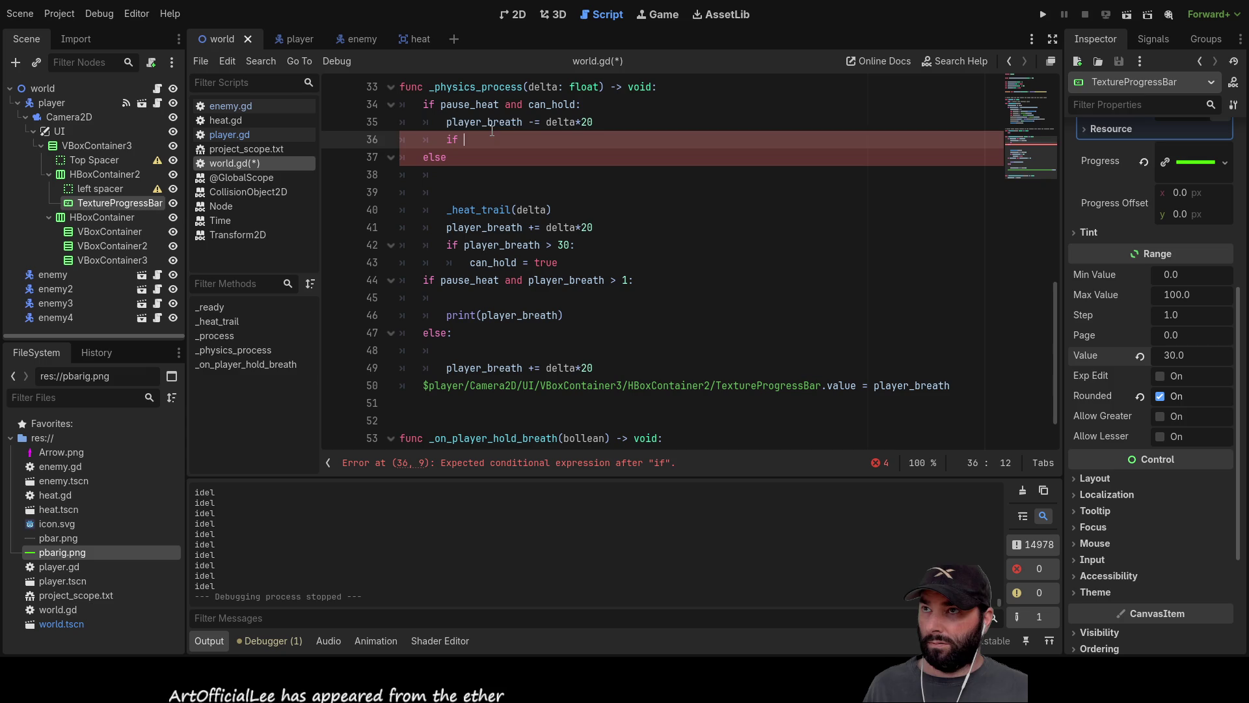
double_click(492, 125)
key(ctrl+c)
click(493, 140)
key(ctrl+v)
text(<)
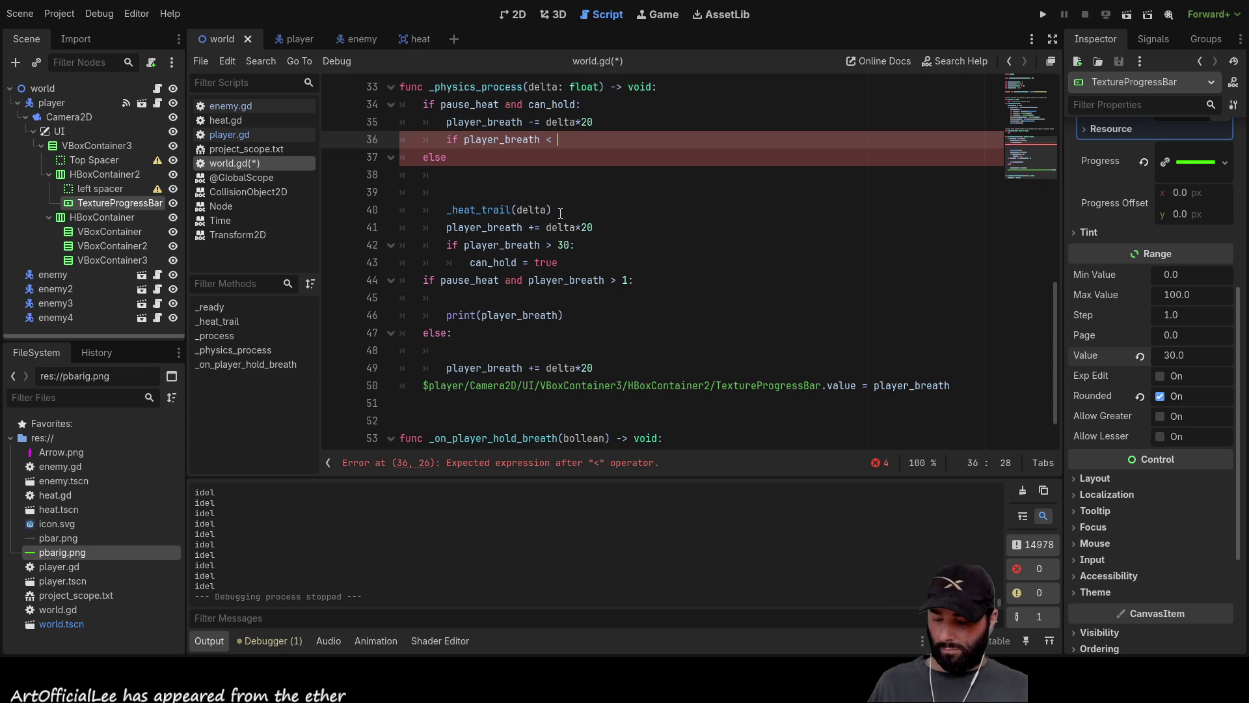
key(Return)
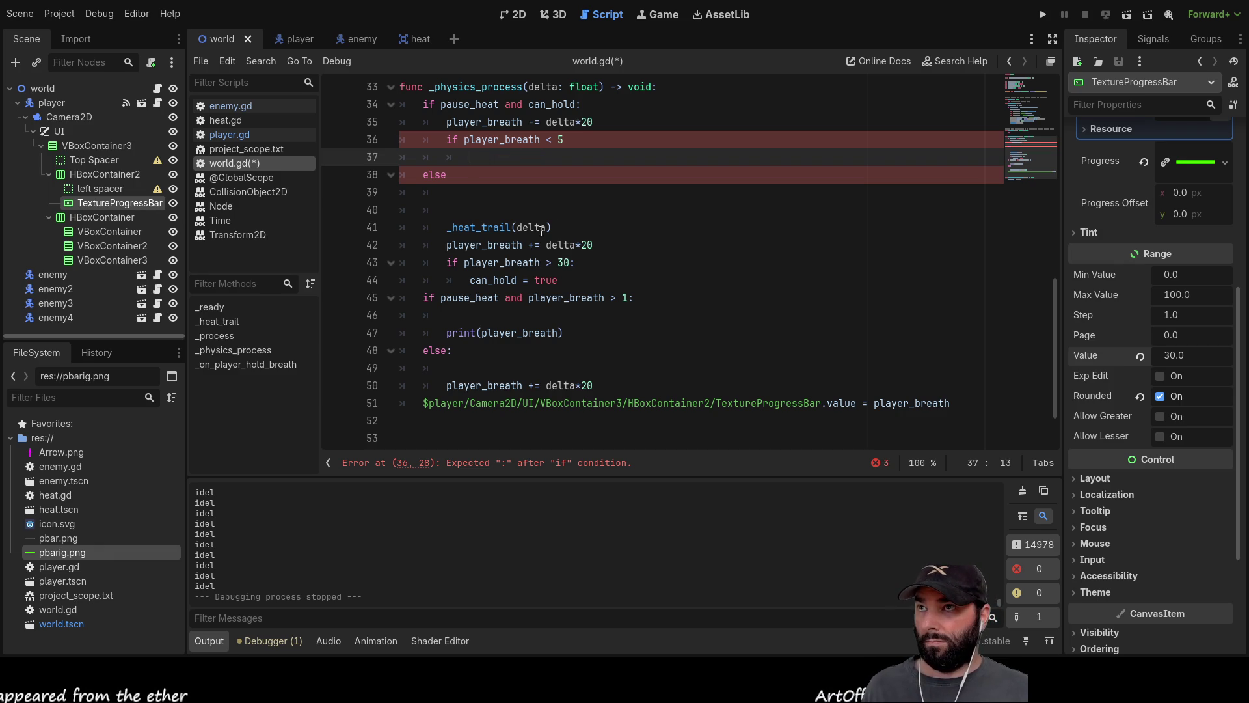
Cut can_hold = true from the refill branch to reuse inside the new if body.
scroll(578, 302, down, 2)
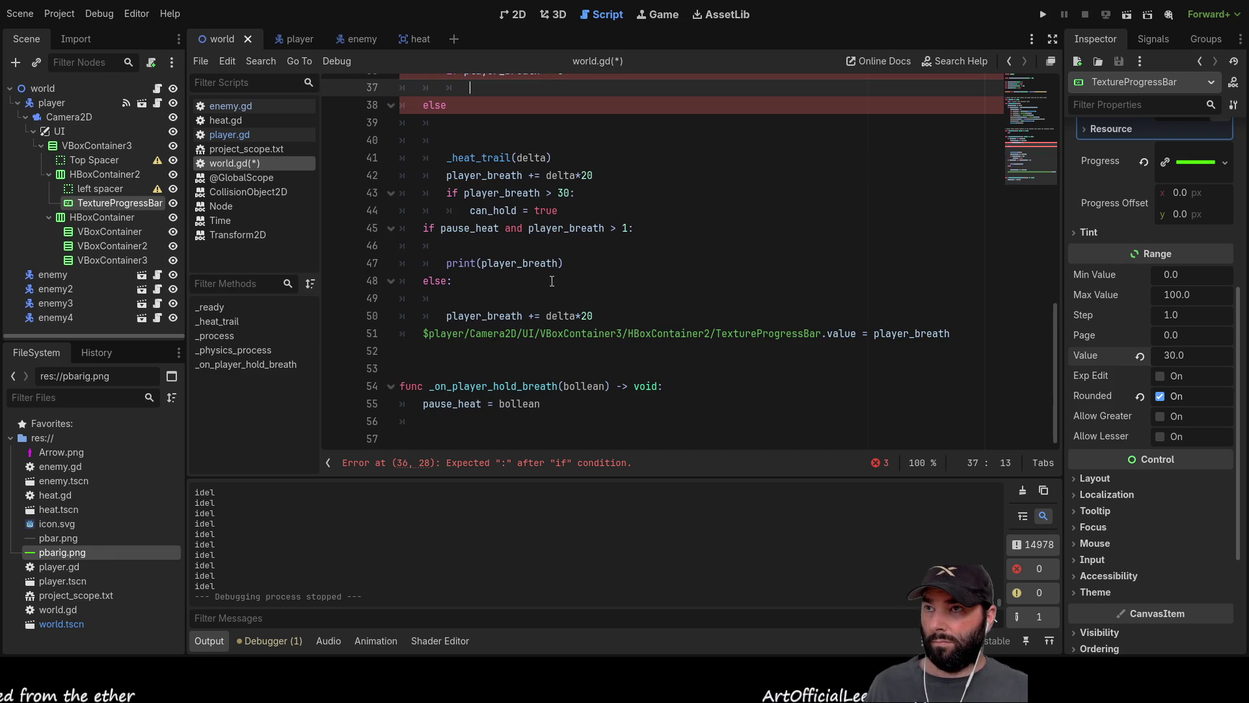
drag(471, 211, 488, 211)
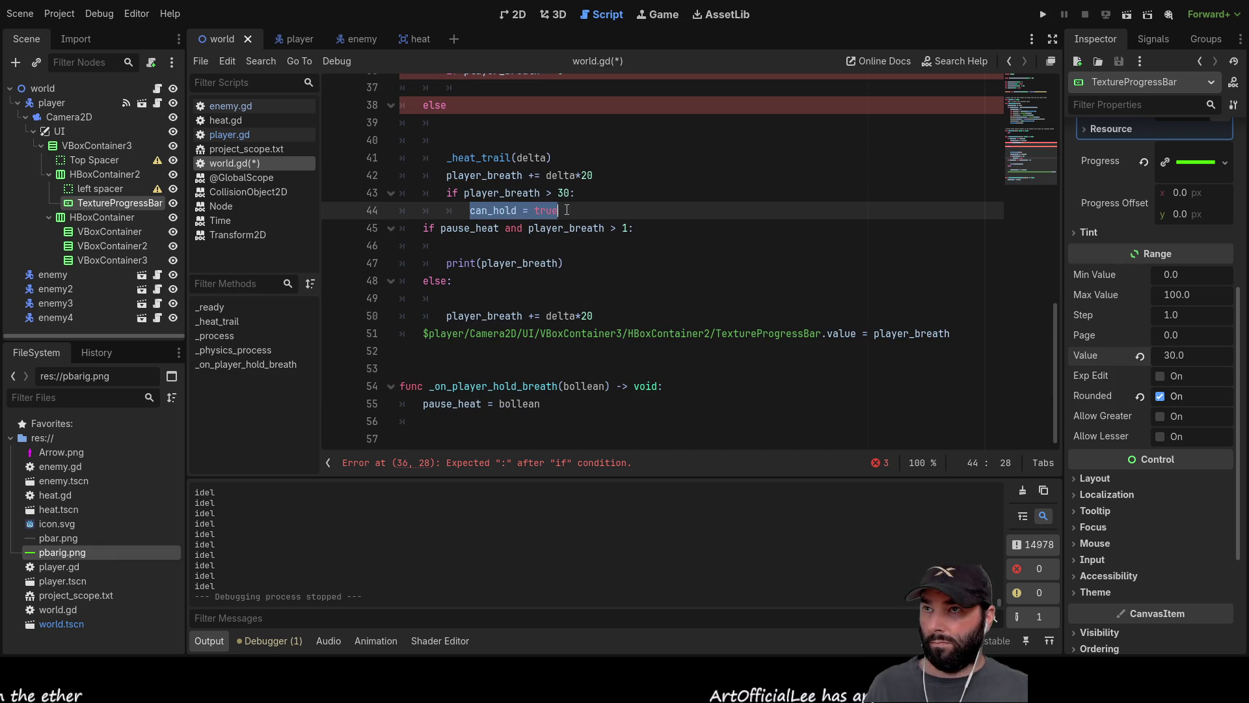
key(ctrl+x)
scroll(593, 289, up, 4)
click(484, 245)
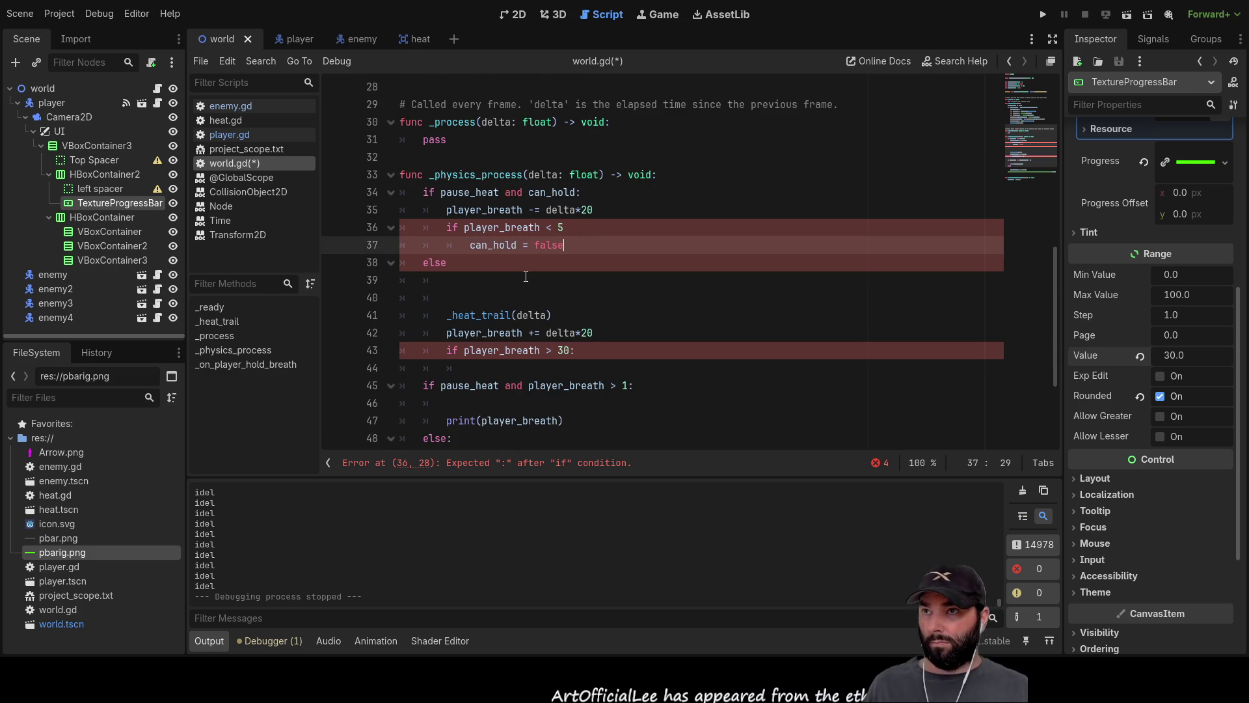
key(Down)
key(Up)
key(Up)
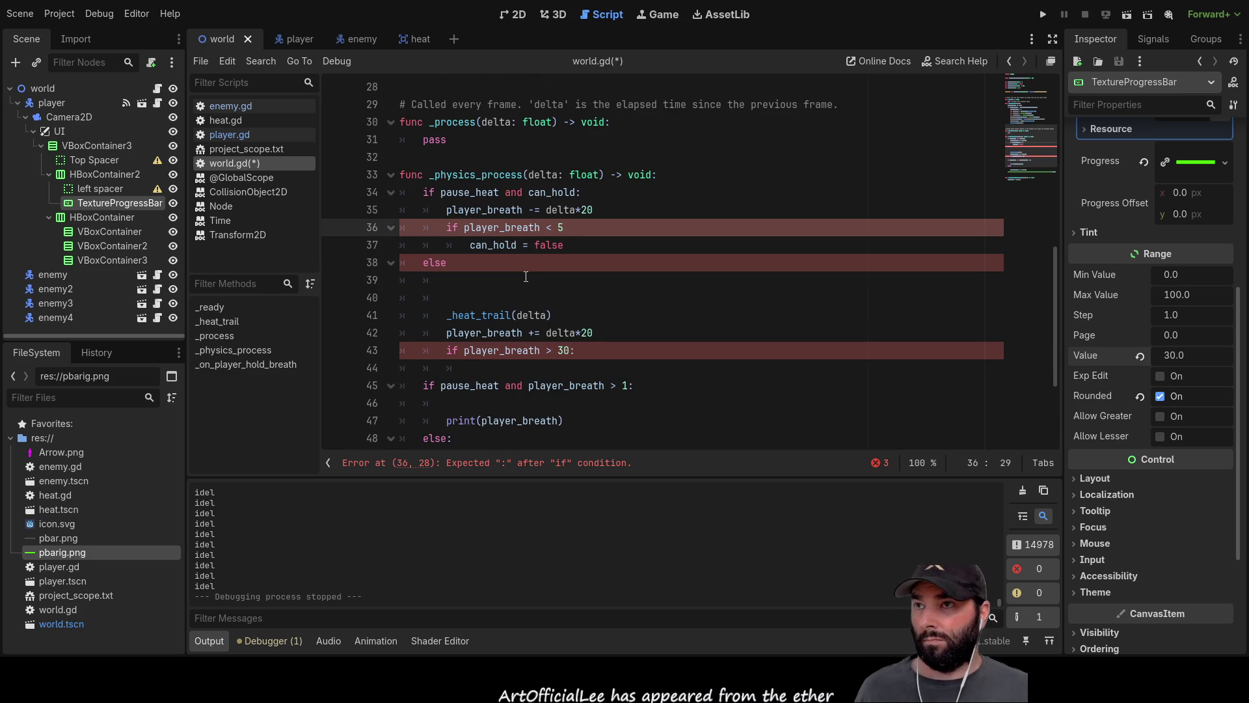